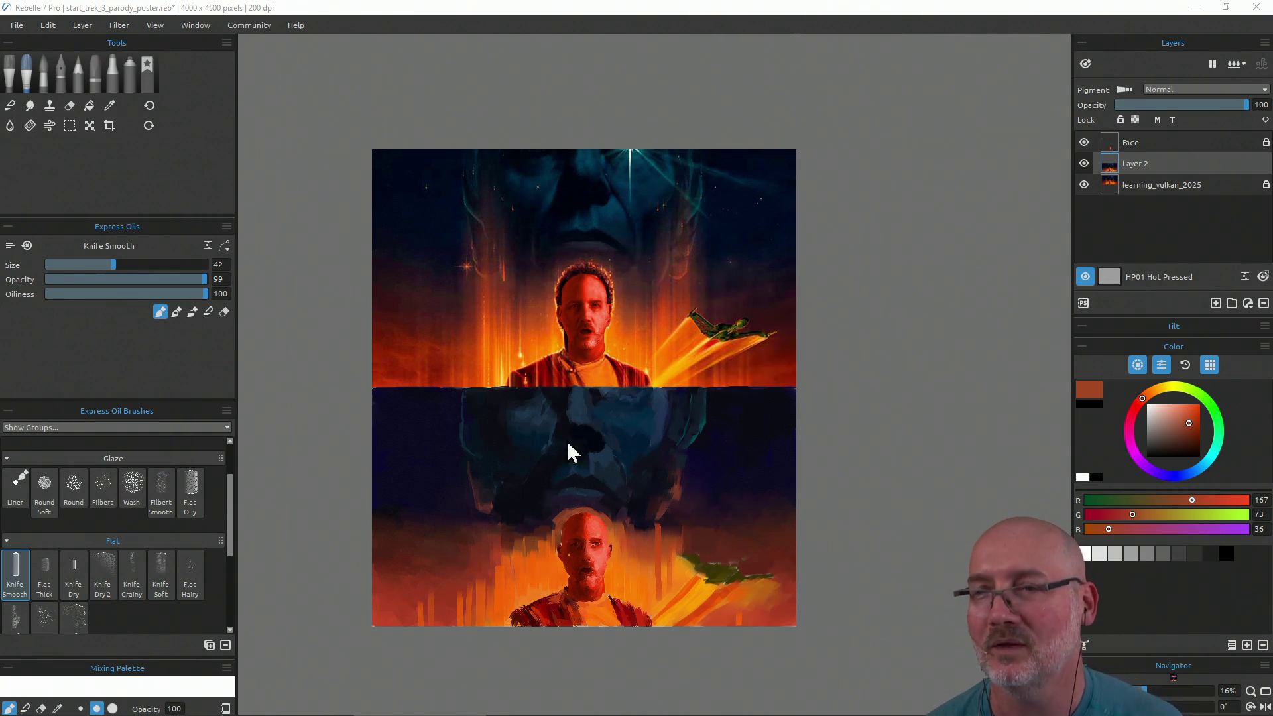
Blend short dark red knife strokes down the lower figure's shirt, then sample a reddish brown
{"action": "left_click", "coordinate": [459, 567], "text": "alt"}
{"action": "key", "text": "n"}
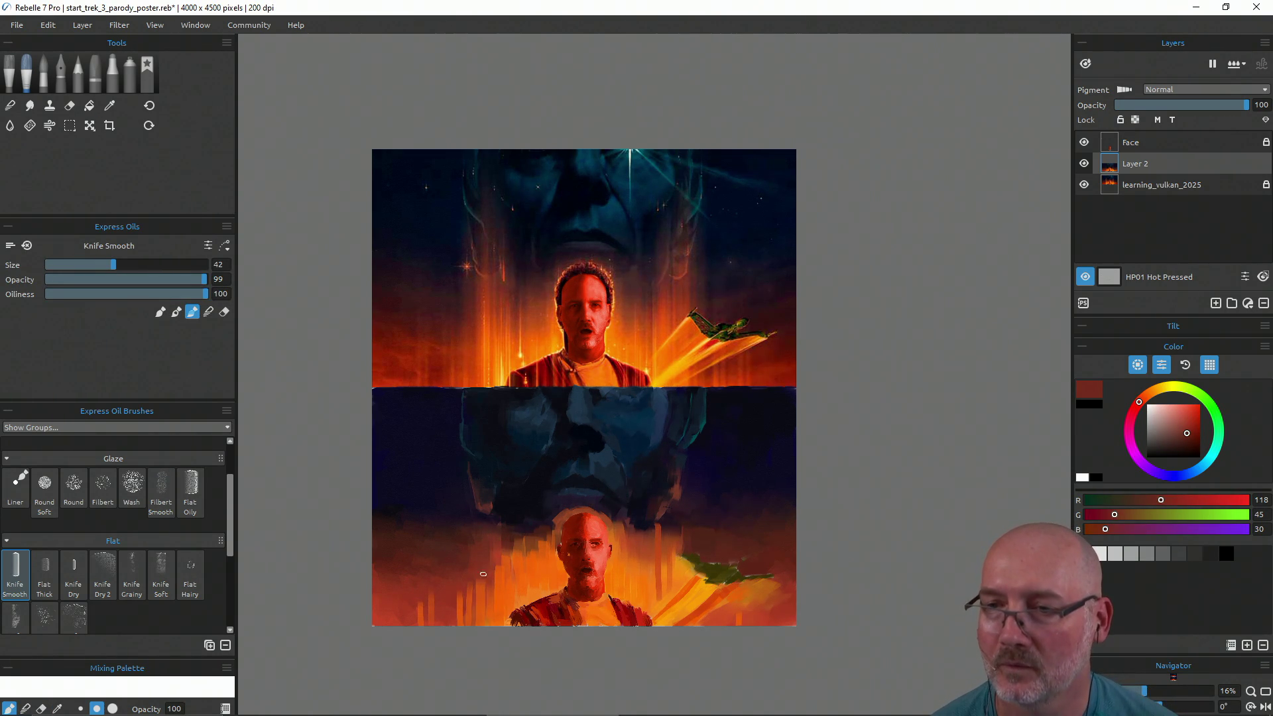
{"action": "mouse_move", "coordinate": [483, 581]}
{"action": "left_mouse_down"}
{"action": "mouse_move", "coordinate": [485, 623]}
{"action": "mouse_move", "coordinate": [492, 573]}
{"action": "left_mouse_up"}
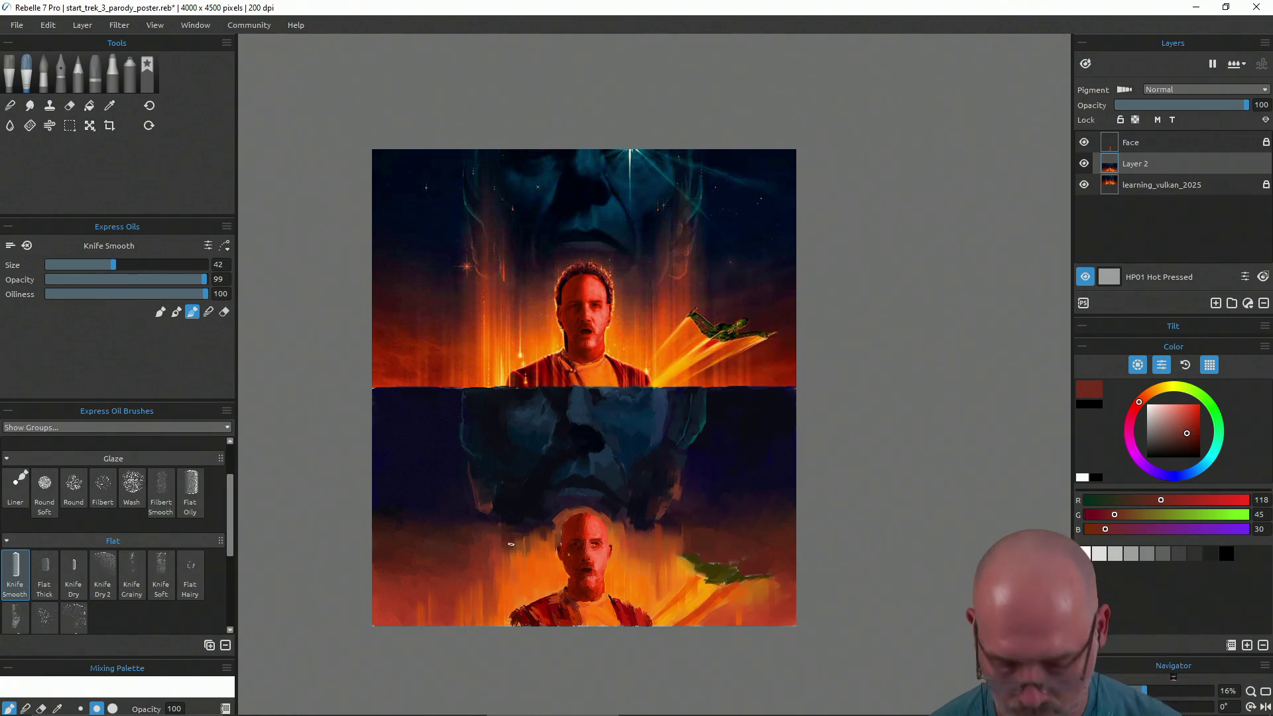
{"action": "left_click", "coordinate": [510, 550], "text": "alt"}
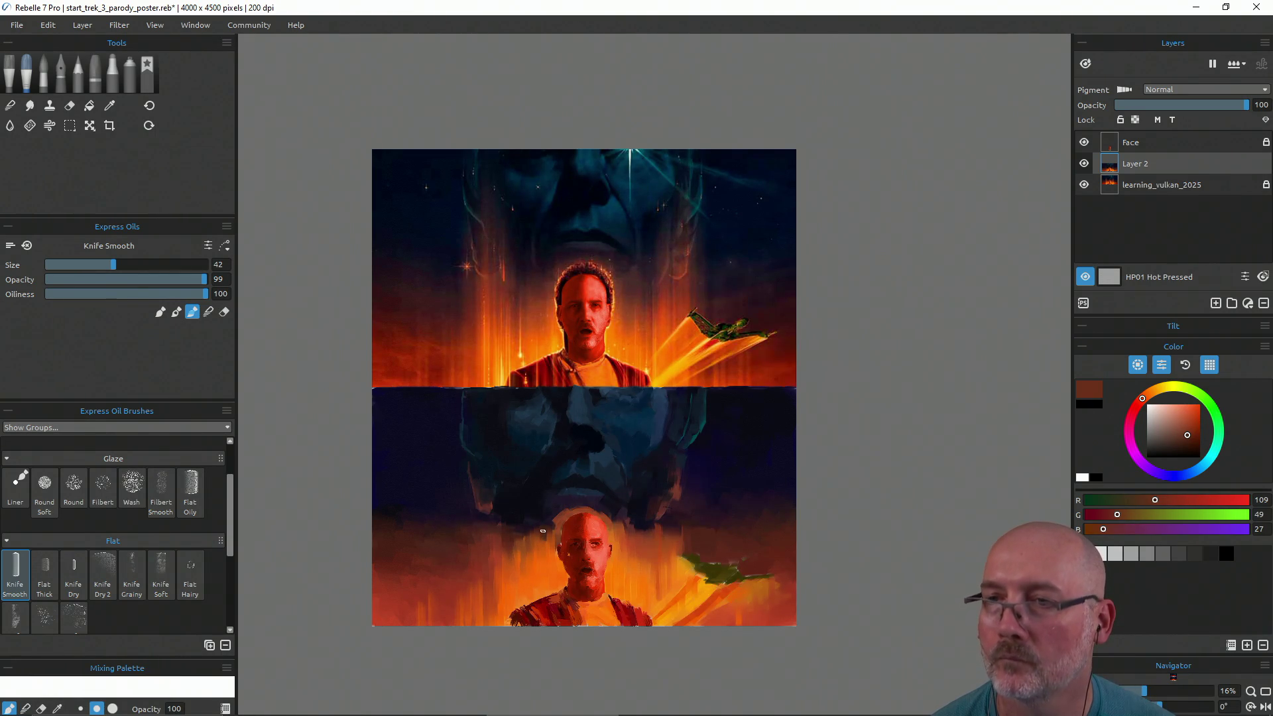
Knife-paint the lower half with sampled navy, purple, brown and orange tones, ending on red-orange
{"action": "left_click", "coordinate": [532, 525], "text": "alt"}
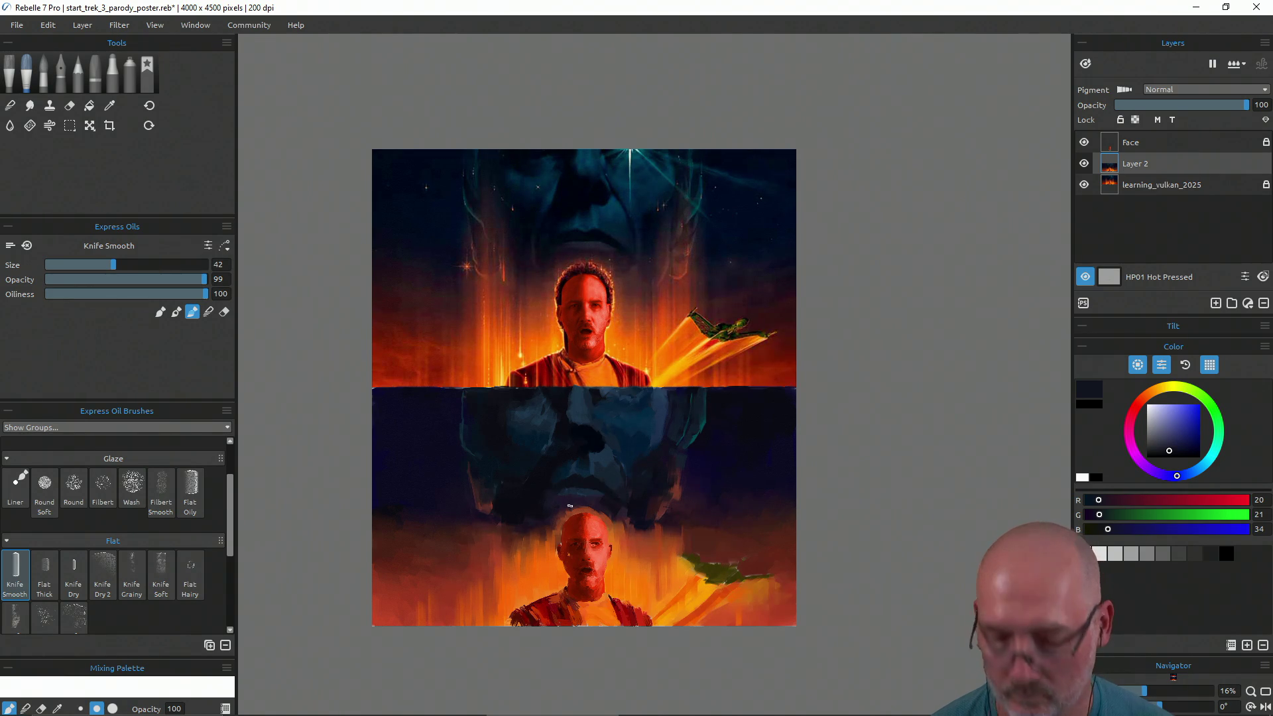
{"action": "left_click", "coordinate": [568, 506], "text": "alt"}
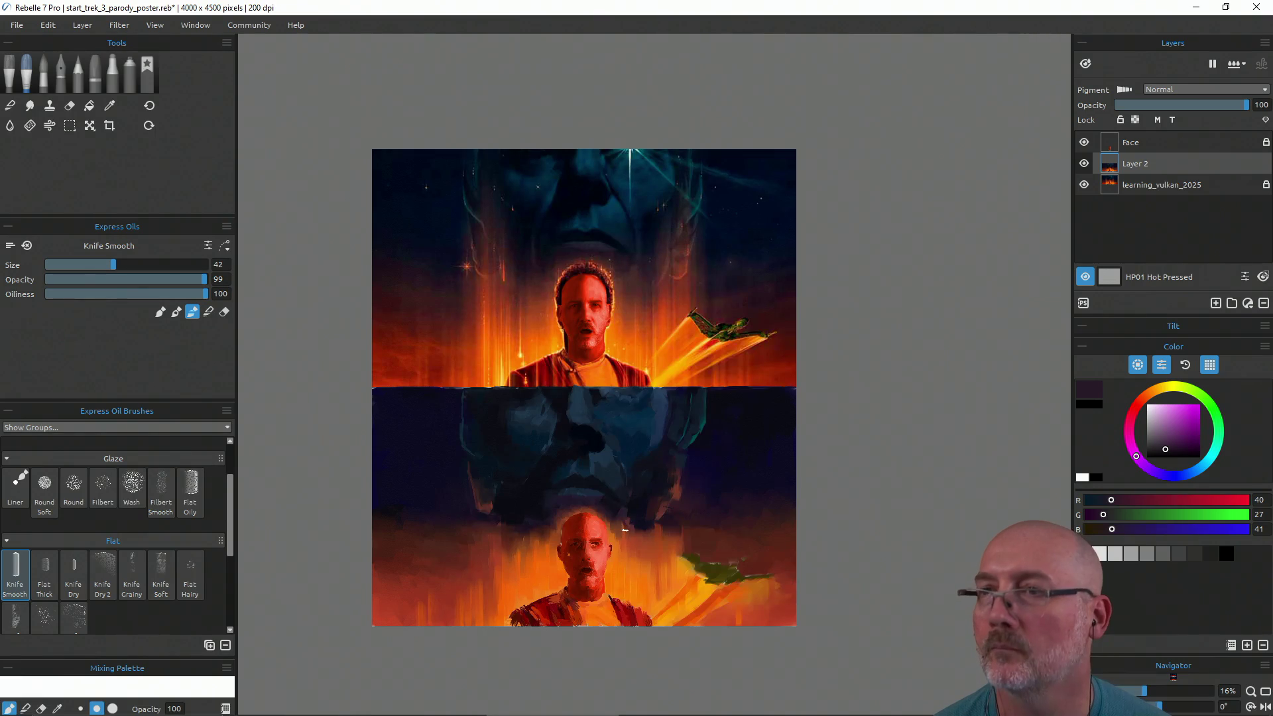
{"action": "left_click", "coordinate": [627, 511], "text": "alt"}
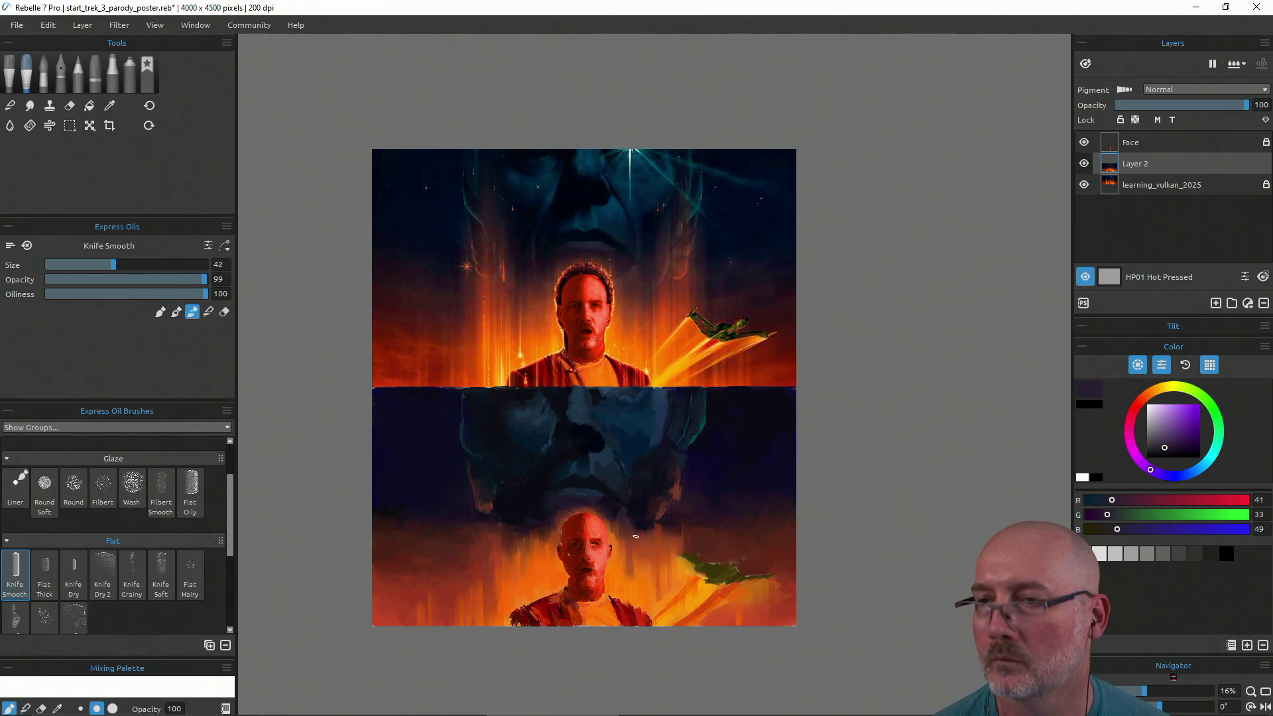
{"action": "left_click", "coordinate": [653, 526], "text": "alt"}
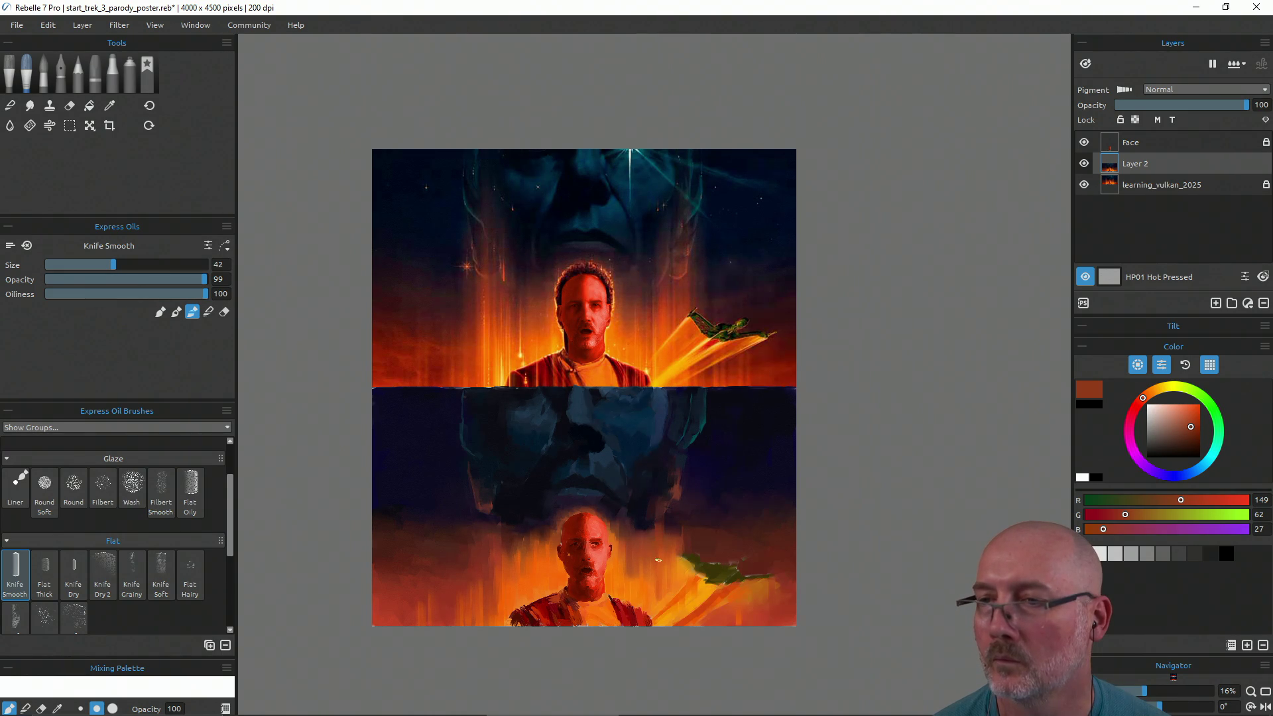
{"action": "left_click", "coordinate": [711, 601], "text": "alt"}
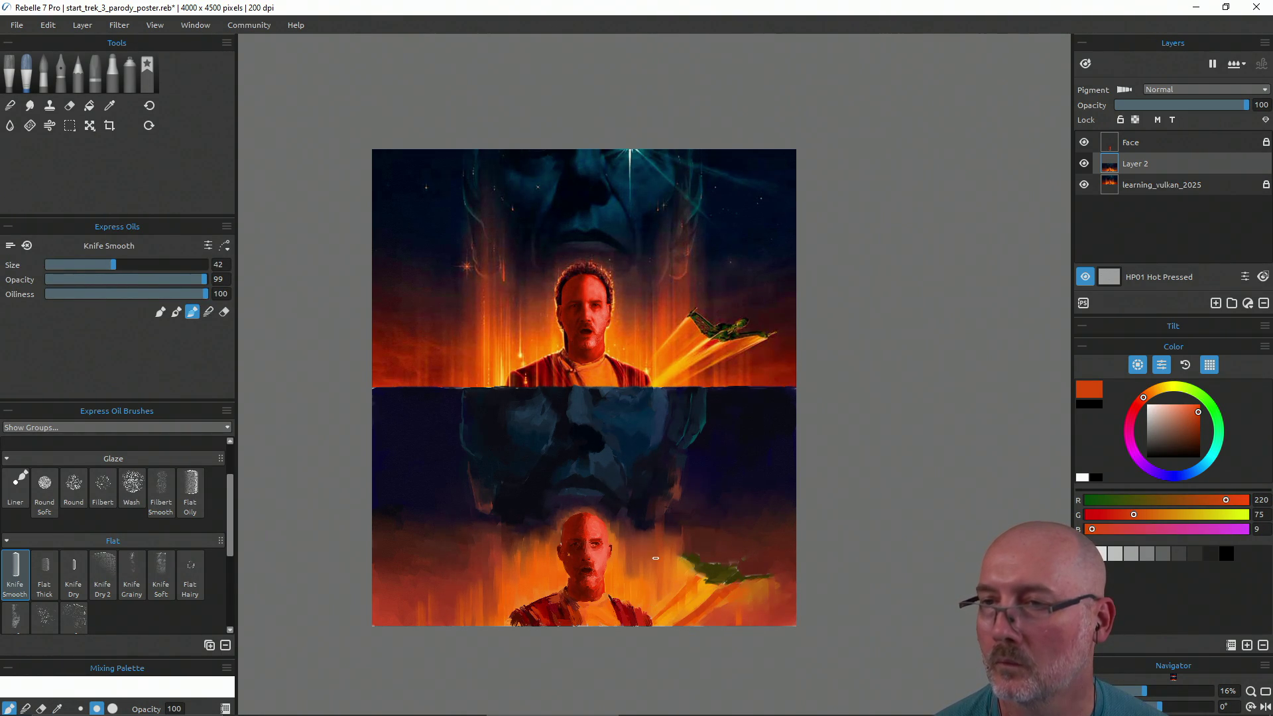
{"action": "left_click", "coordinate": [637, 598], "text": "alt"}
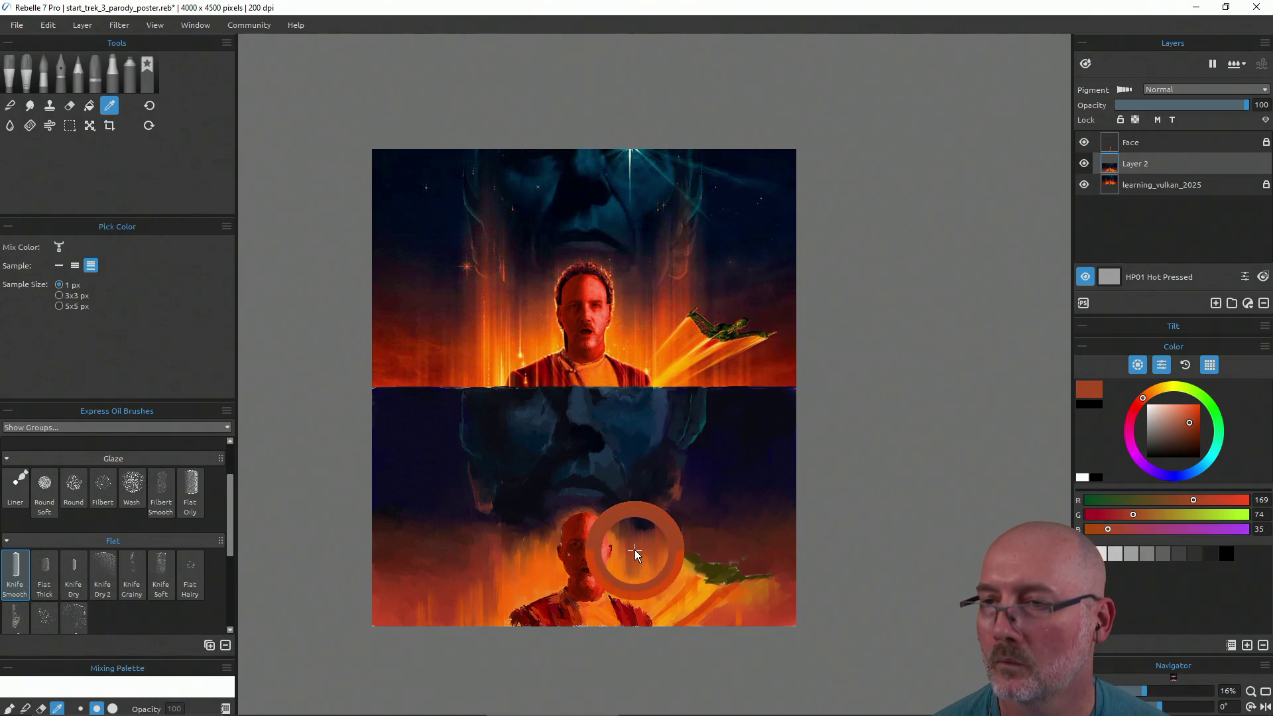
{"action": "left_click", "coordinate": [641, 590], "text": "alt"}
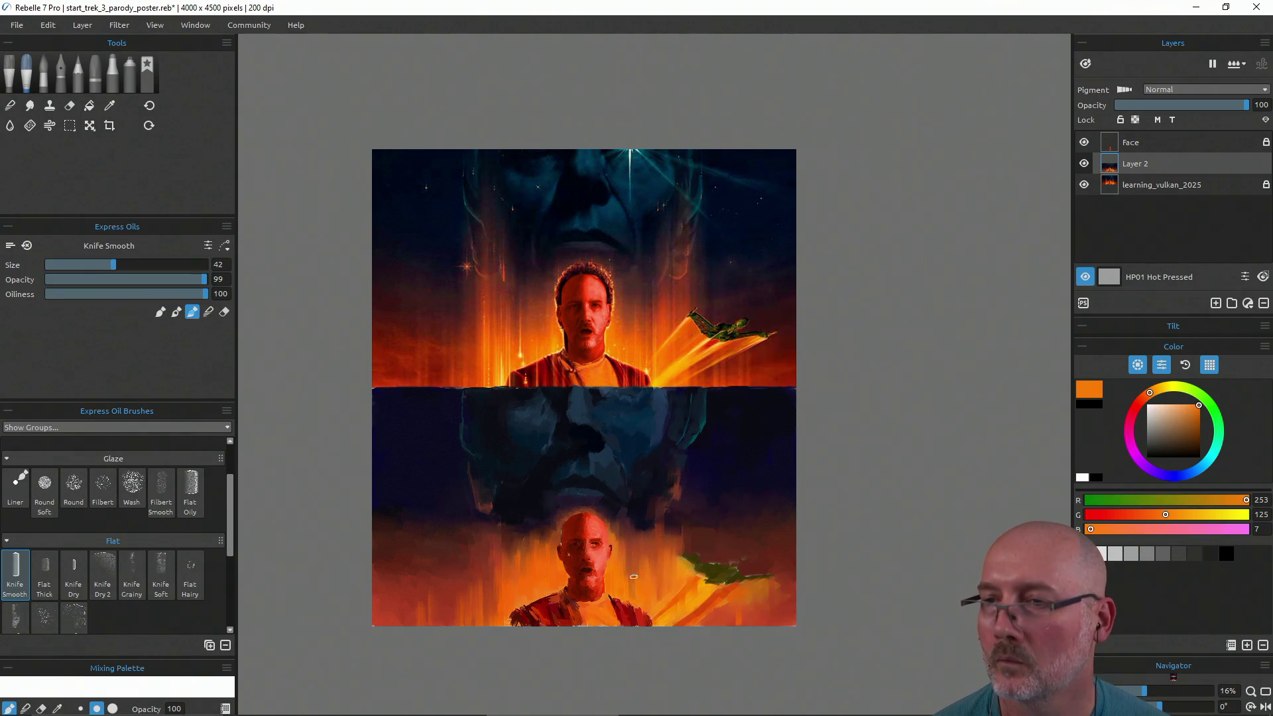
{"action": "left_click", "coordinate": [618, 334], "text": "alt"}
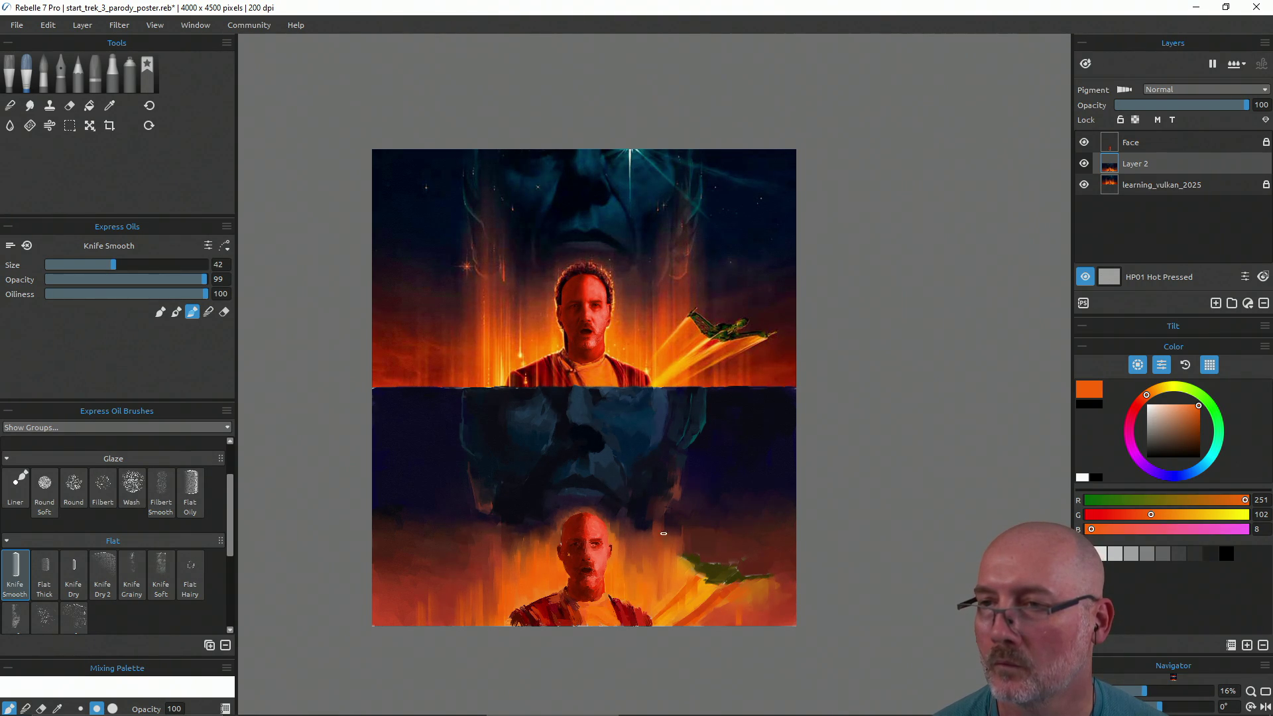
{"action": "key", "text": "ctrl"}
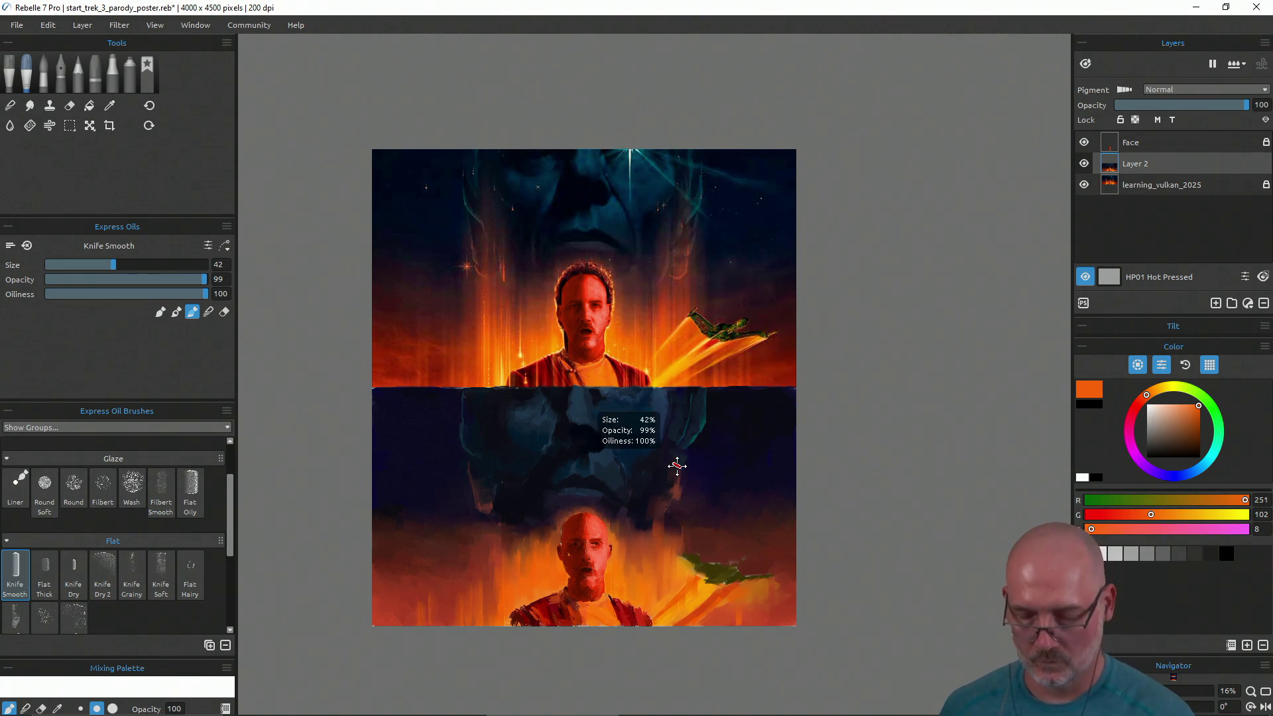
Save the poster, sample dark red and maroon, and raise the knife size from 42 to 54
{"action": "key", "text": "ctrl+s"}
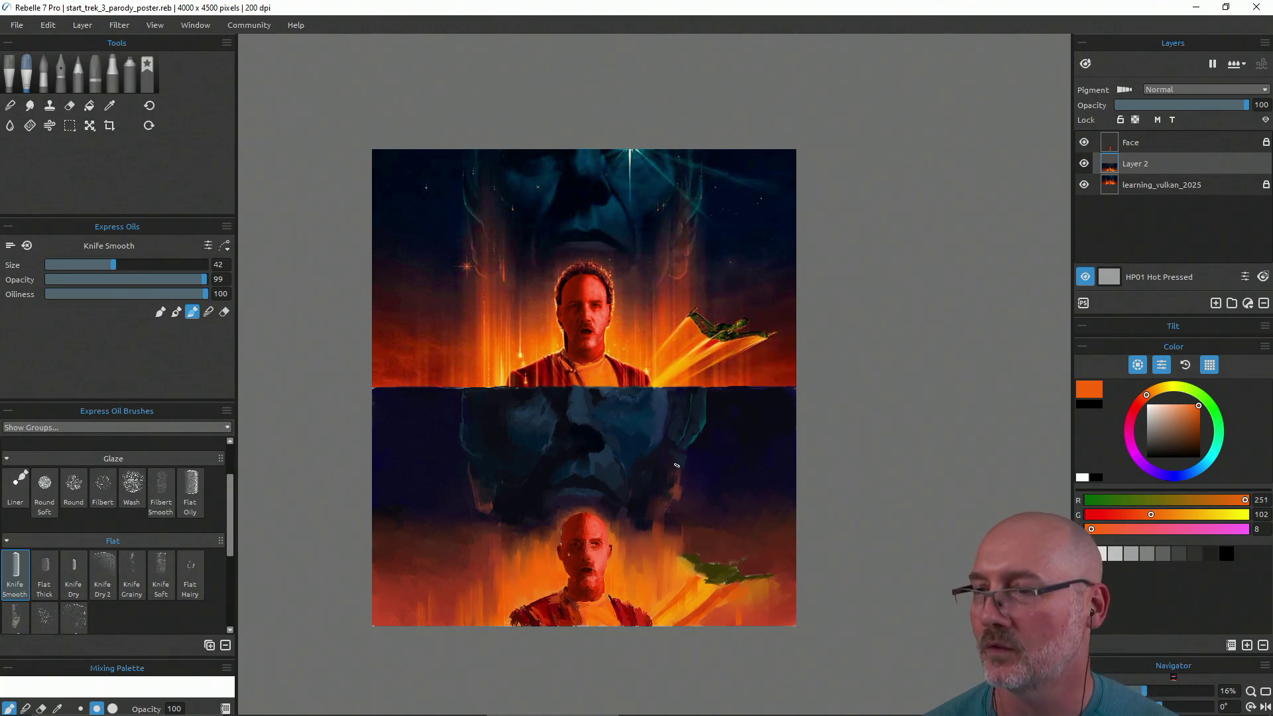
{"action": "left_click", "coordinate": [790, 568], "text": "alt"}
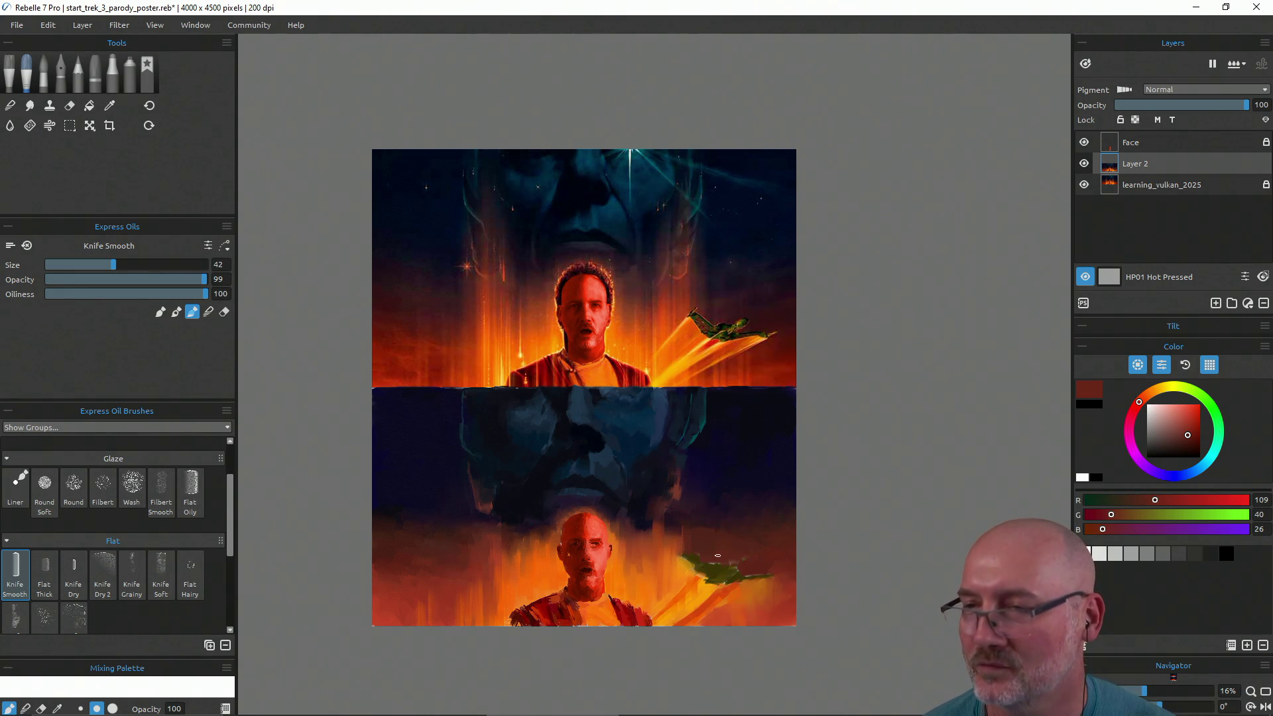
{"action": "left_click", "coordinate": [704, 530], "text": "alt"}
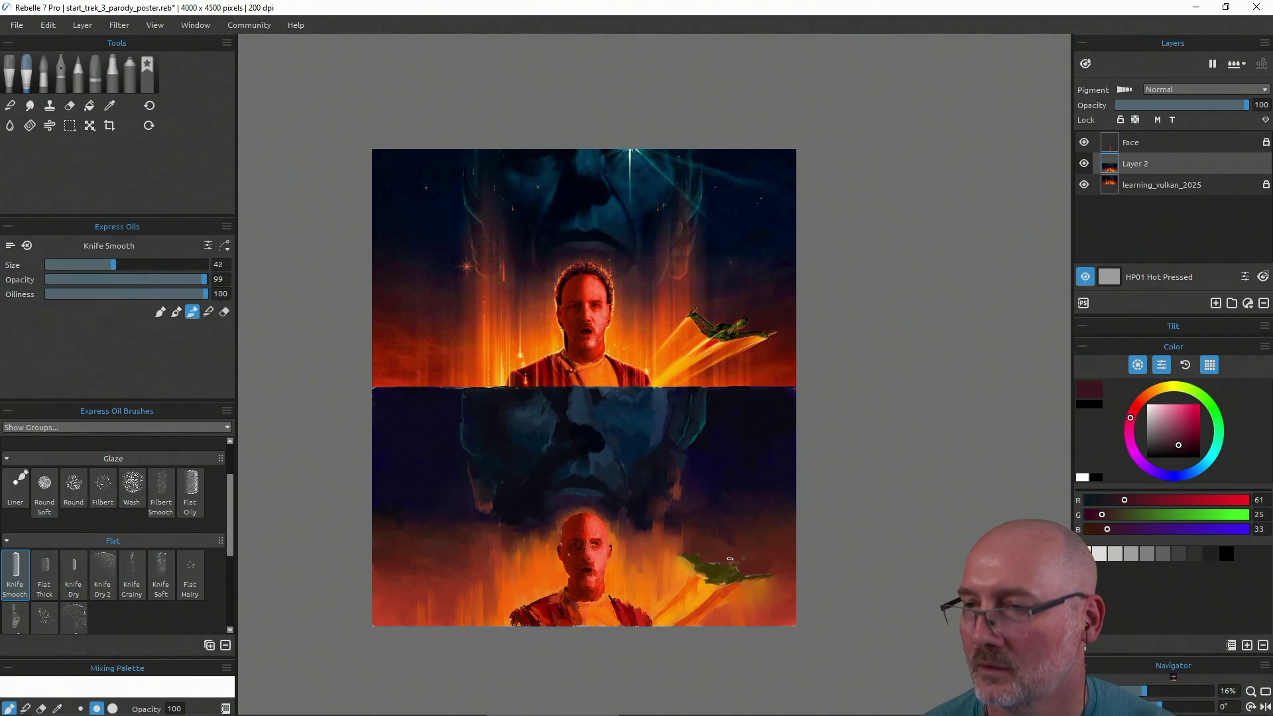
{"action": "key", "text": "bracketright"}
{"action": "key", "text": "bracketright"}
{"action": "key", "text": "bracketright"}
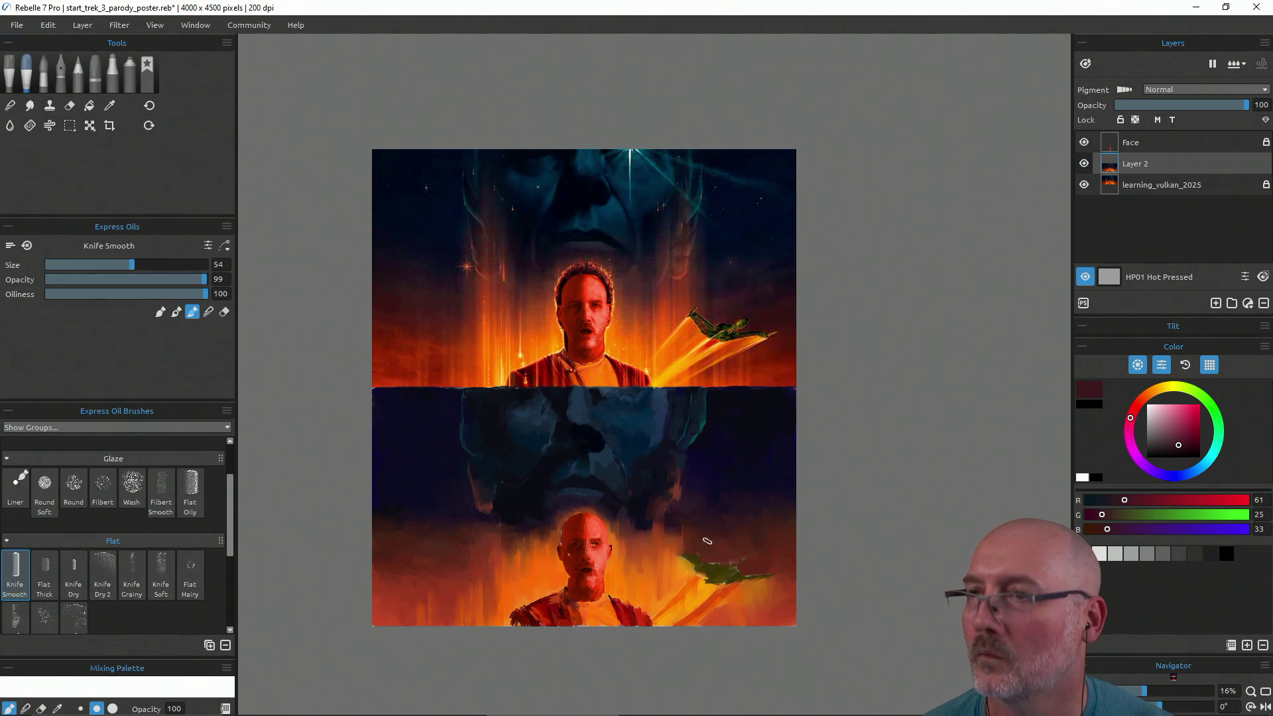
{"action": "left_click", "coordinate": [754, 519], "text": "alt"}
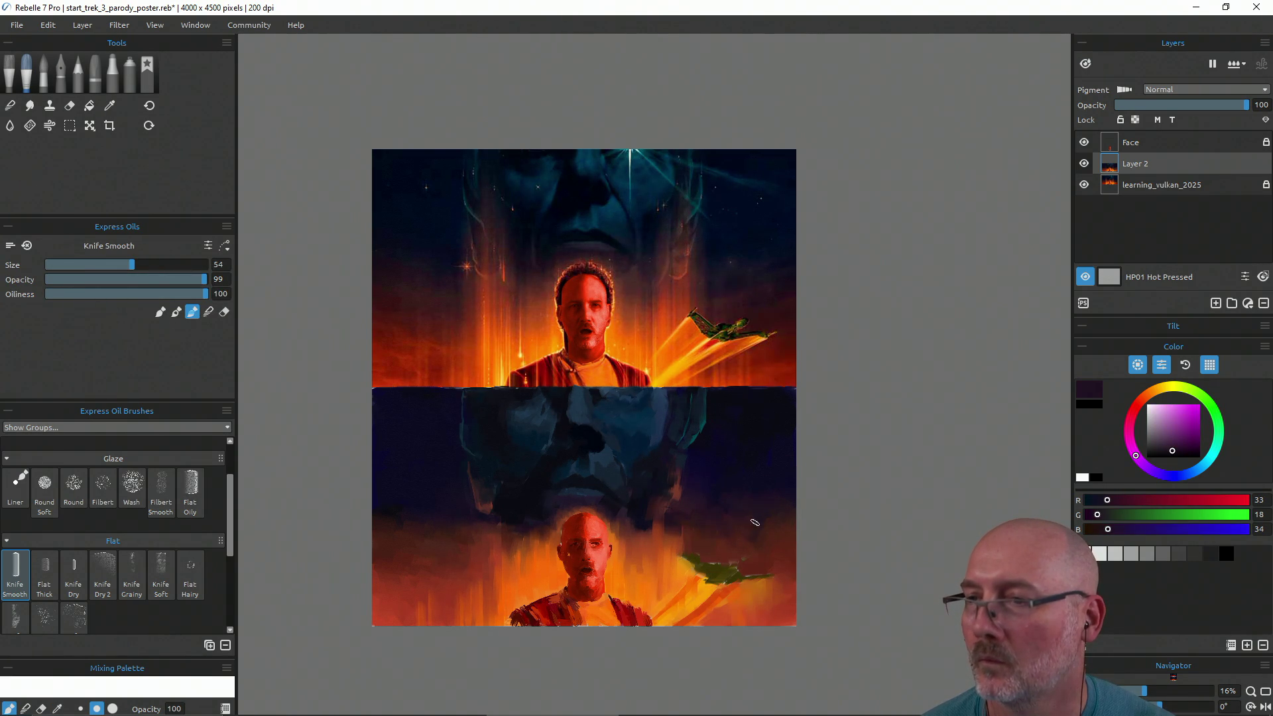
Touch up dark tones around the lower figure, then load flame orange in painting mode
{"action": "left_click", "coordinate": [789, 512], "text": "alt"}
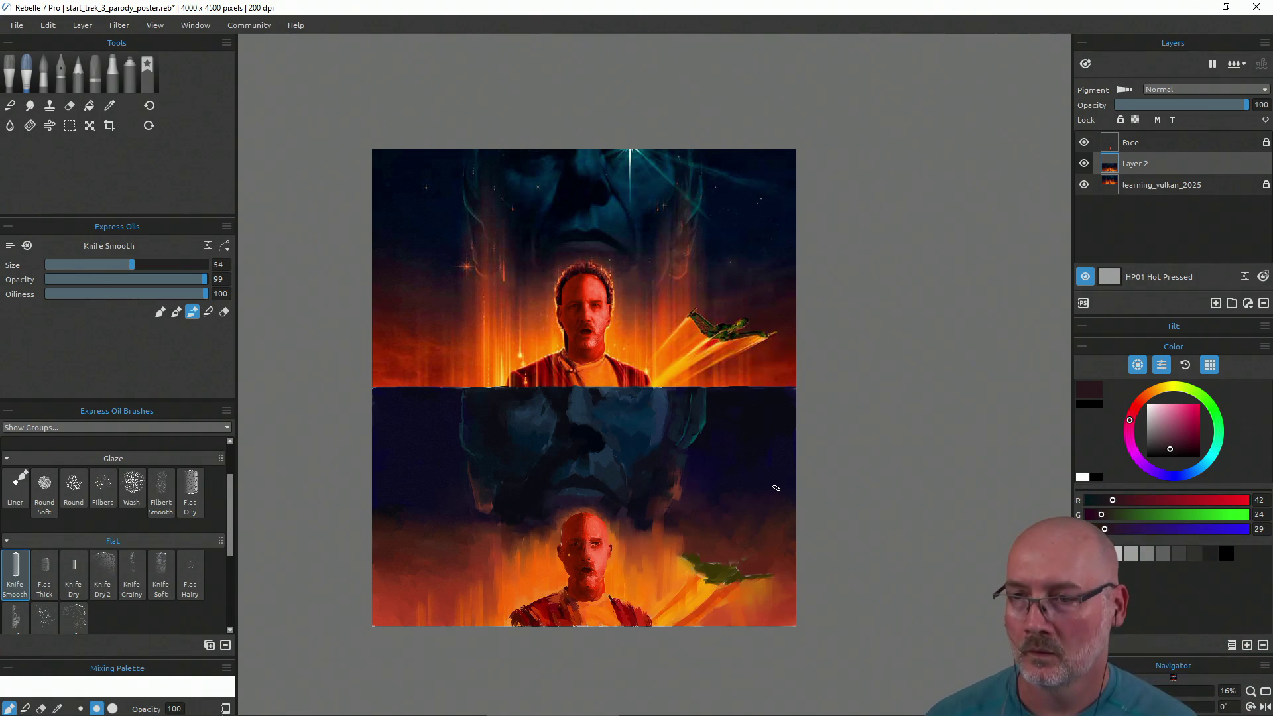
{"action": "left_click", "coordinate": [511, 611], "text": "alt"}
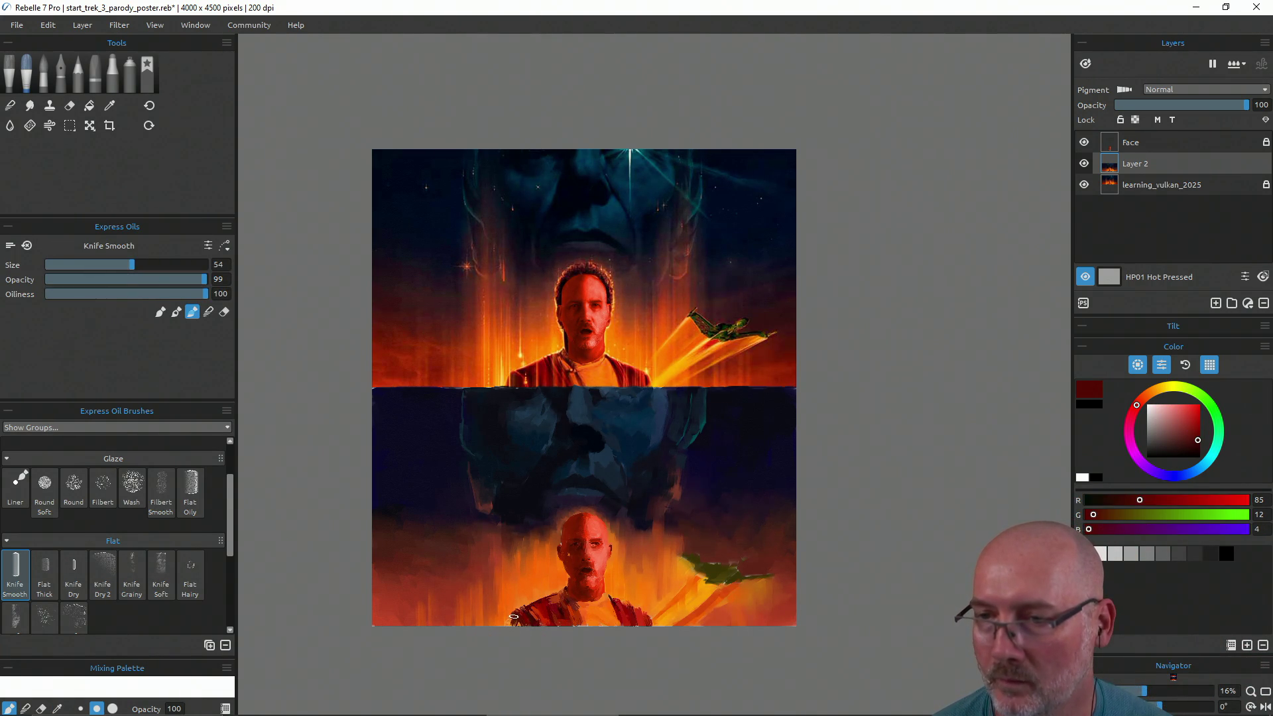
{"action": "left_click", "coordinate": [519, 620], "text": "alt"}
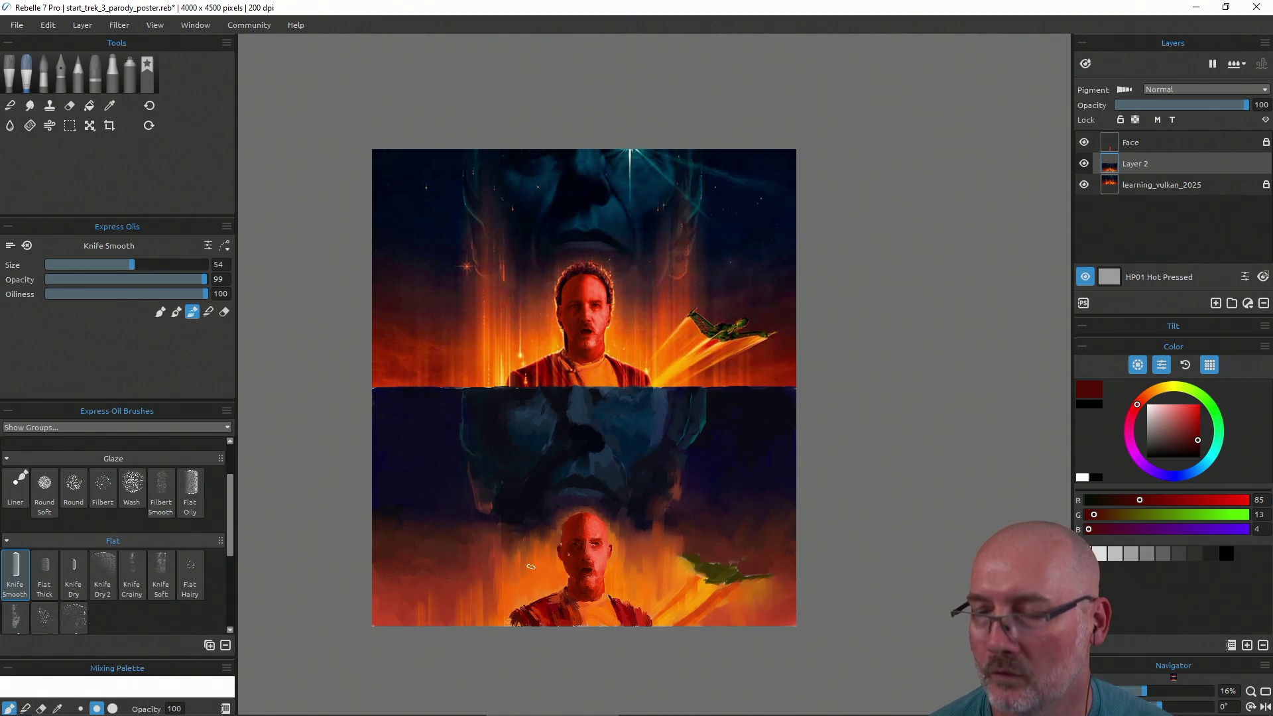
{"action": "left_click", "coordinate": [496, 599], "text": "alt"}
{"action": "key", "text": "b"}
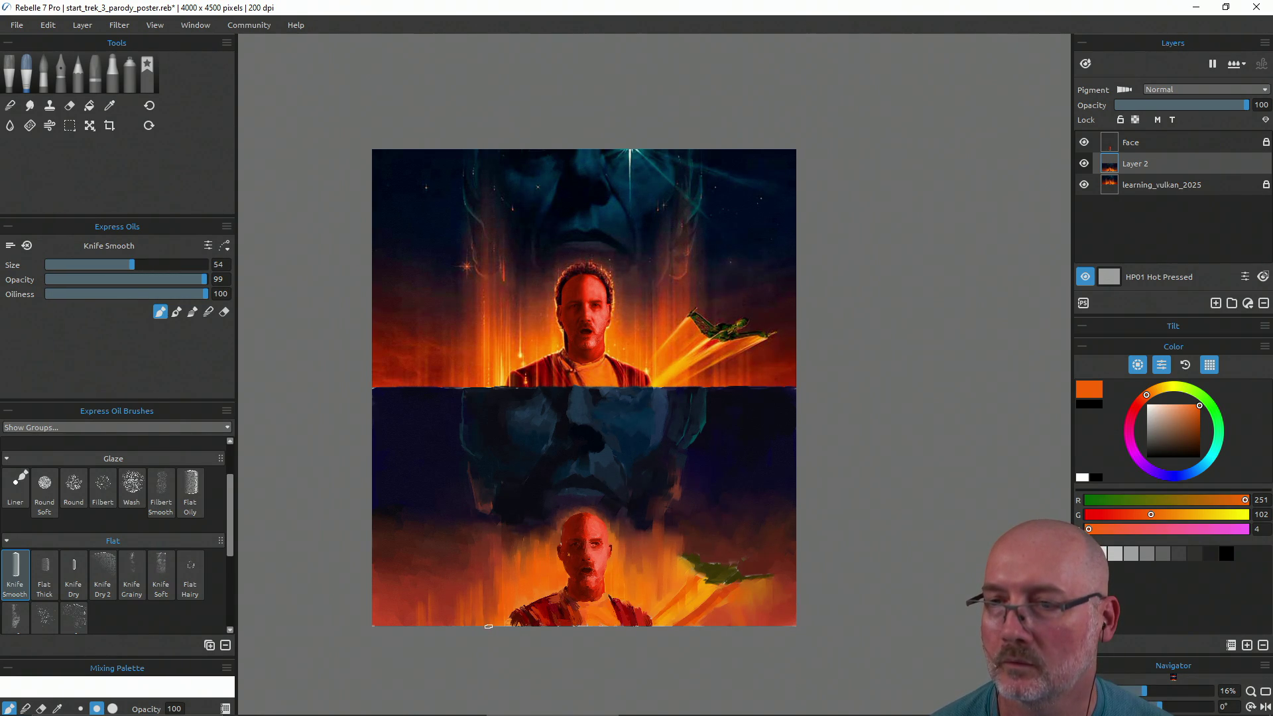
Paint orange flame streaks rising from the bottom edge of the lower half
{"action": "left_click_drag", "start_coordinate": [486, 622], "coordinate": [485, 565]}
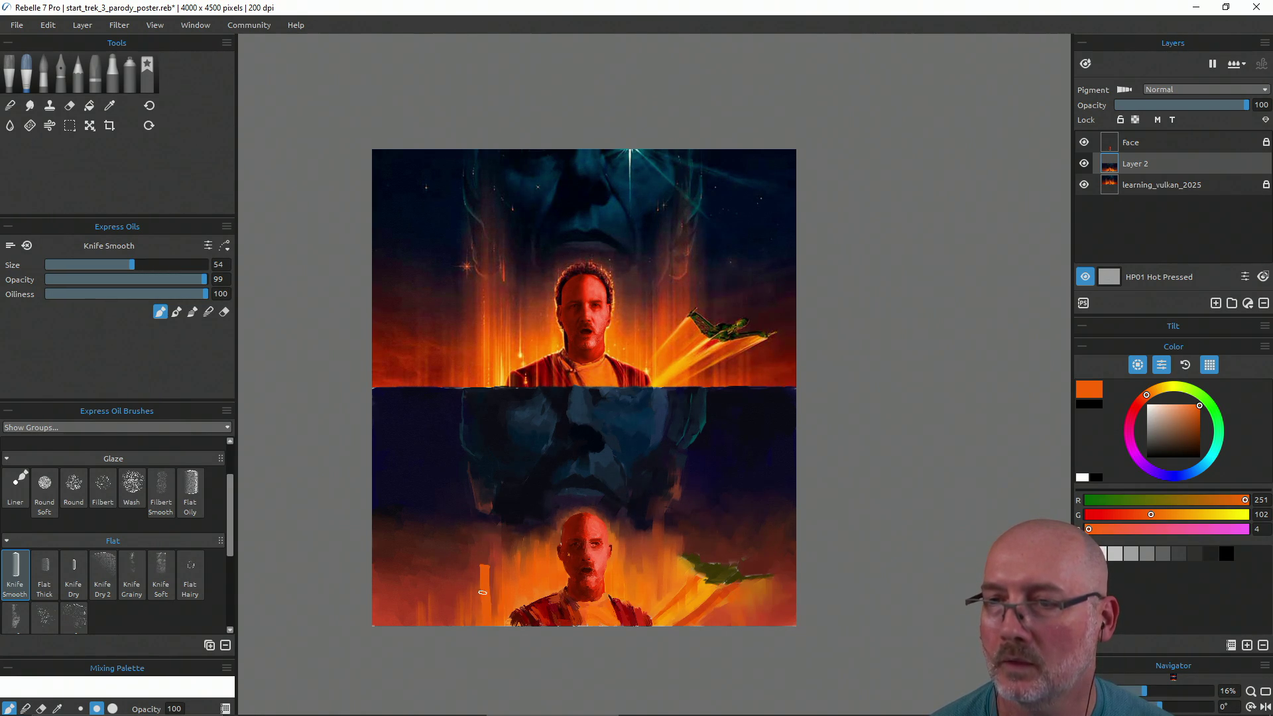
{"action": "left_click_drag", "start_coordinate": [486, 621], "coordinate": [484, 532]}
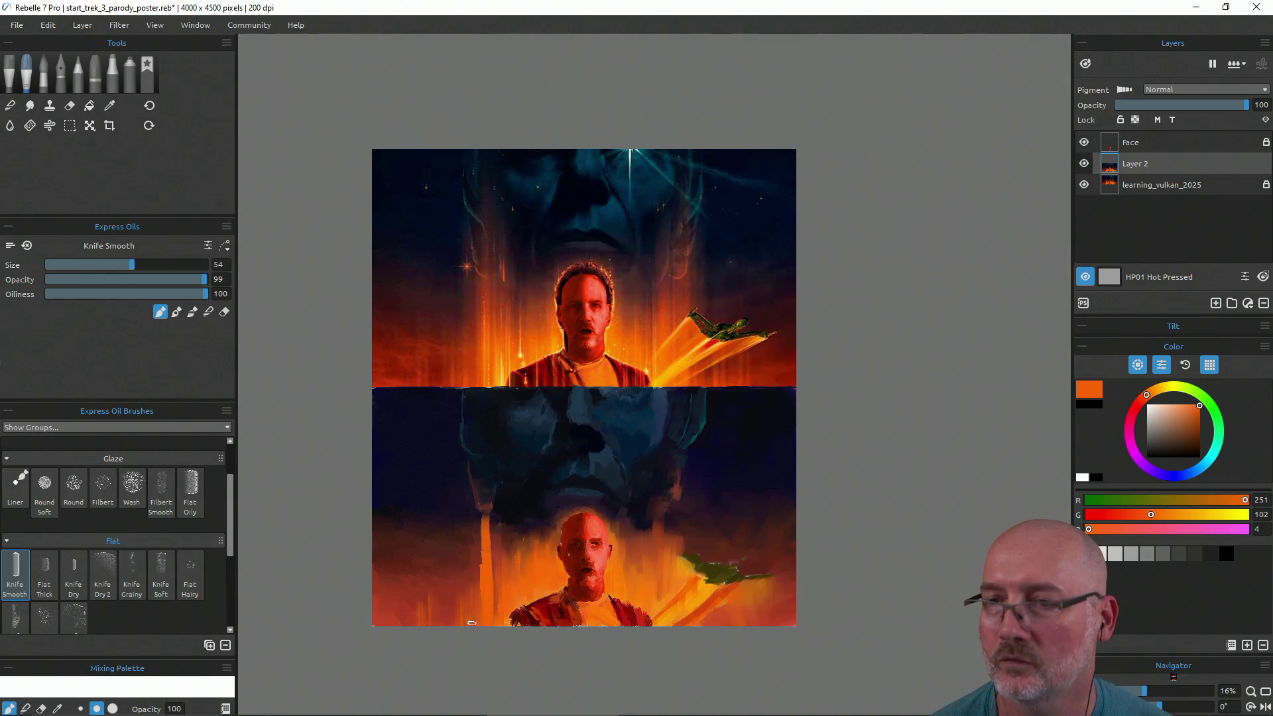
{"action": "left_click_drag", "start_coordinate": [481, 620], "coordinate": [511, 545]}
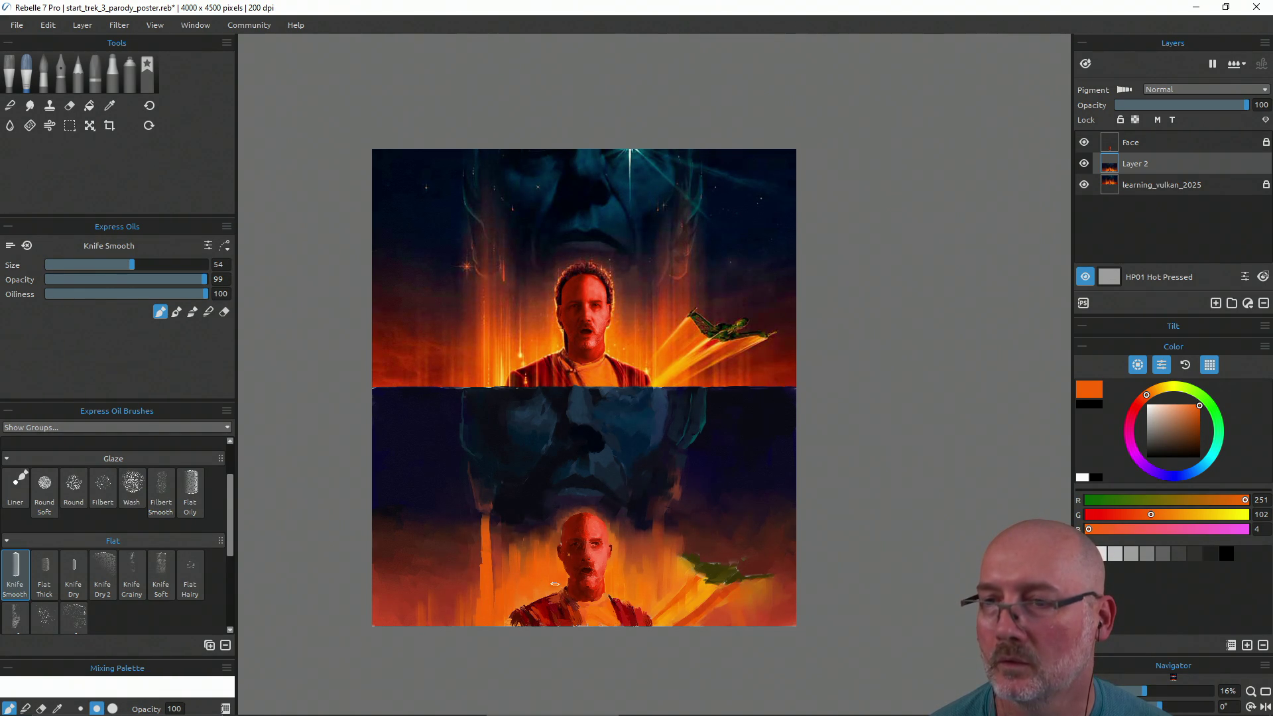
Brighten the lower figure's neck with orange and yellow-orange highlights, then switch to blending mode
{"action": "left_click", "coordinate": [552, 593], "text": "alt"}
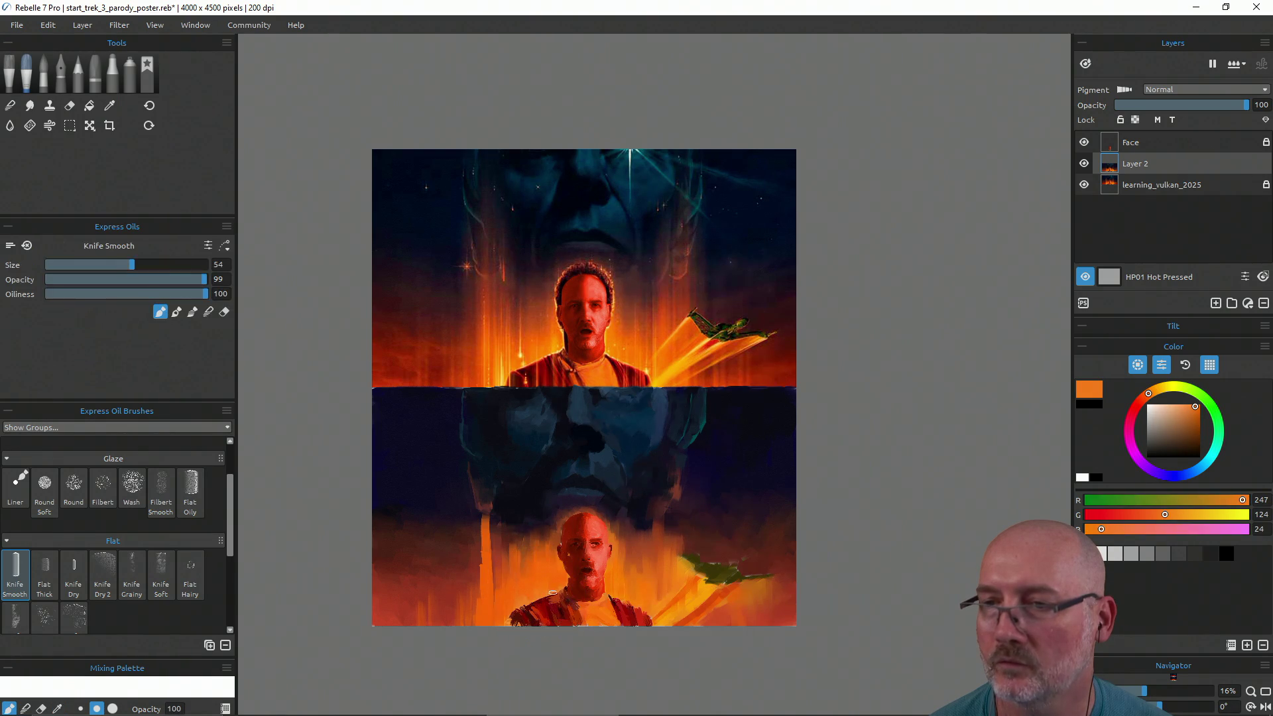
{"action": "left_click_drag", "start_coordinate": [554, 592], "coordinate": [555, 584]}
{"action": "left_click", "coordinate": [703, 586], "text": "alt"}
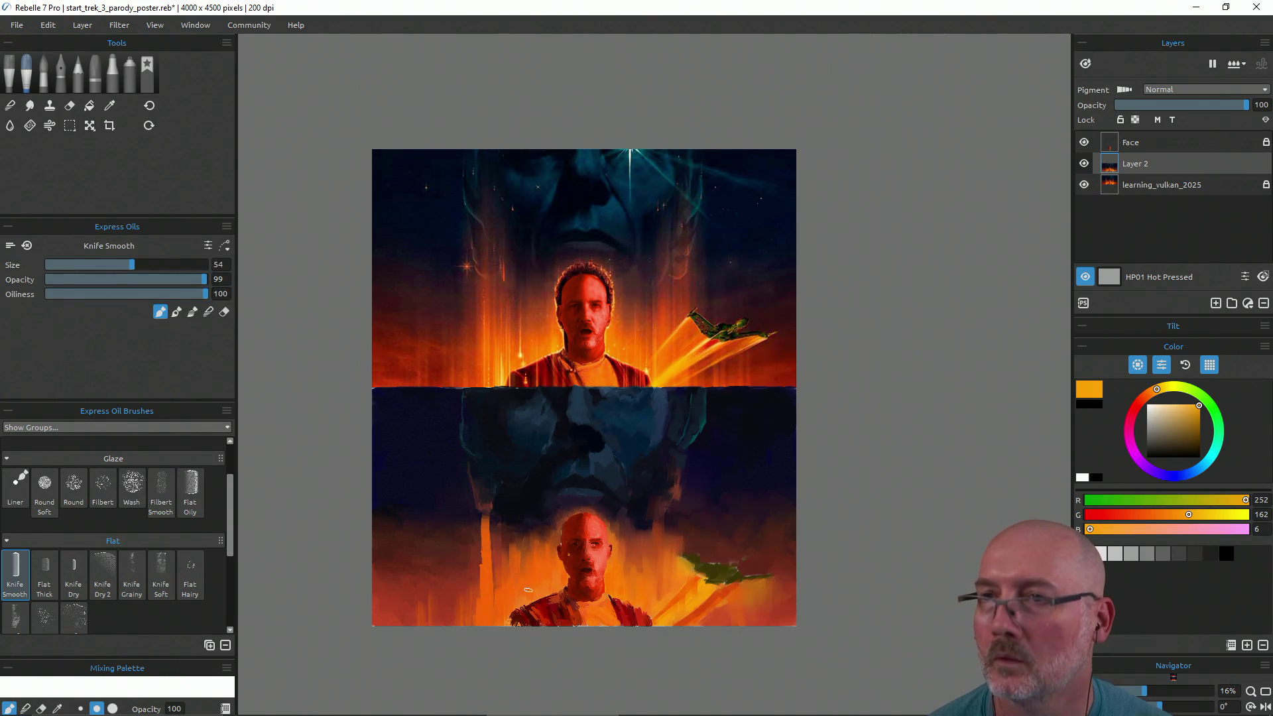
{"action": "mouse_move", "coordinate": [549, 589]}
{"action": "left_mouse_down"}
{"action": "mouse_move", "coordinate": [555, 579]}
{"action": "mouse_move", "coordinate": [535, 602]}
{"action": "left_mouse_up"}
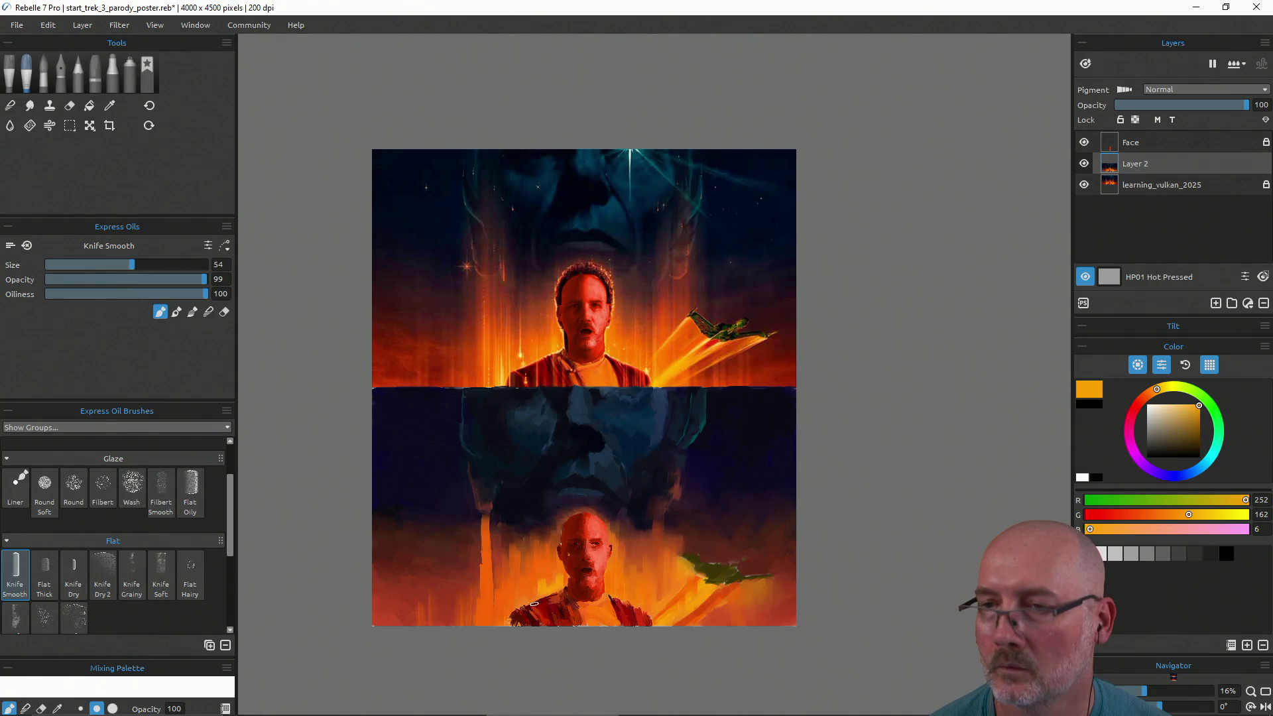
{"action": "left_click", "coordinate": [538, 582], "text": "alt"}
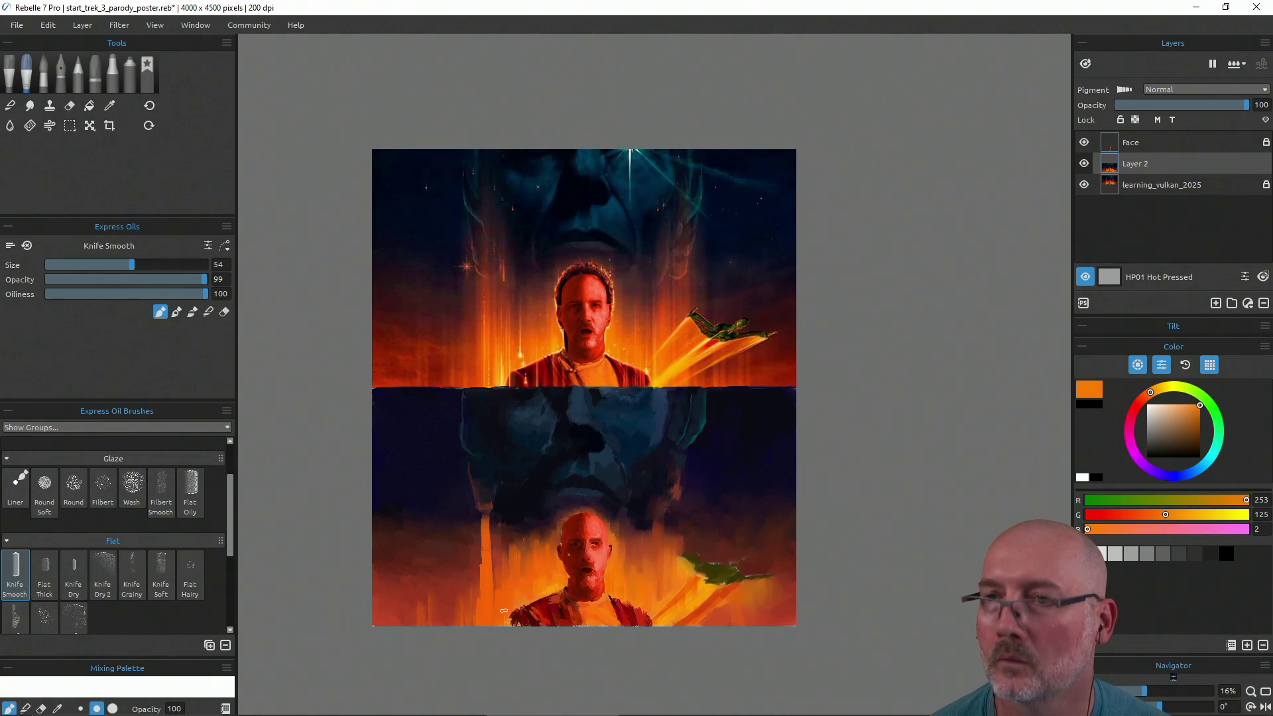
{"action": "key", "text": "n"}
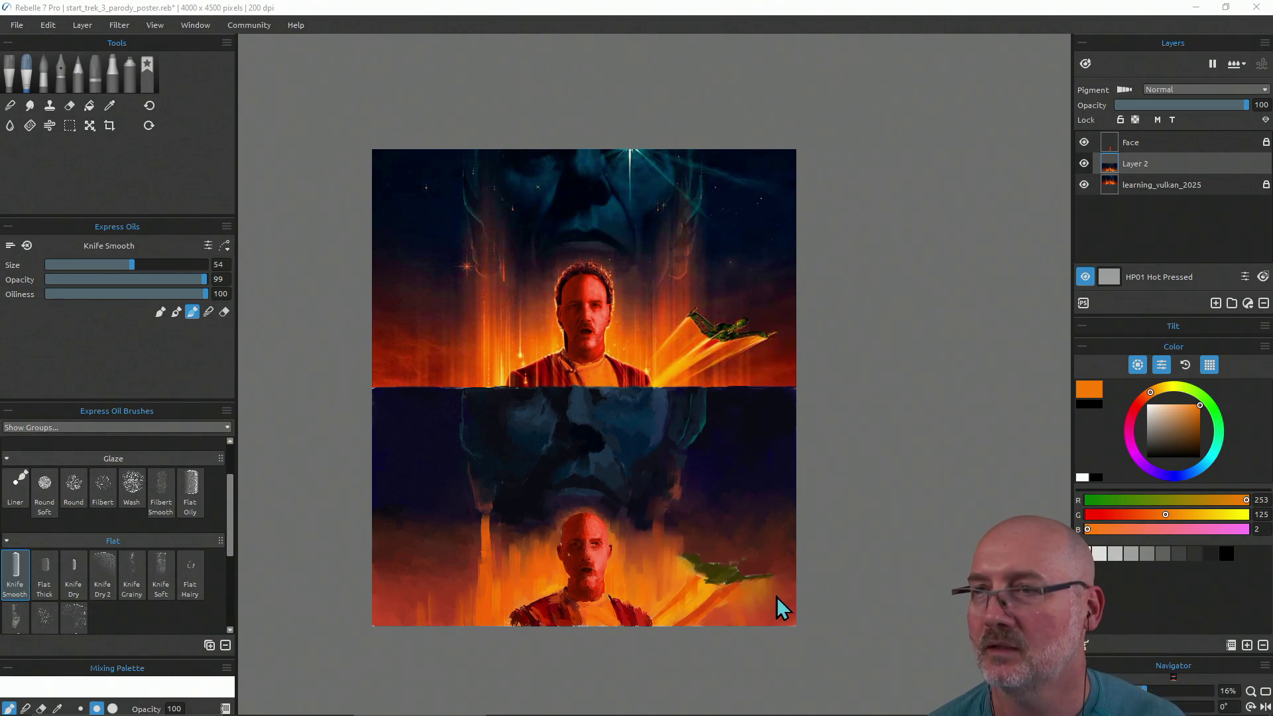
{"action": "left_click", "coordinate": [666, 543], "text": "alt"}
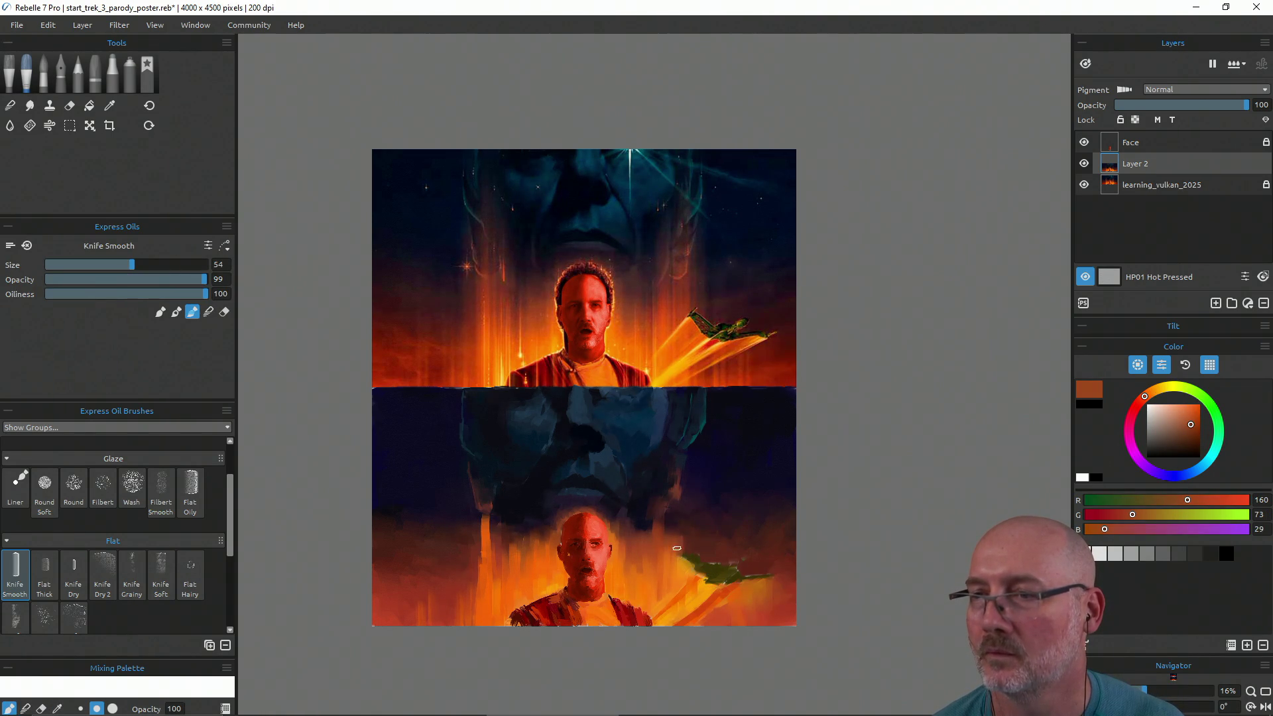
Sample several warm browns and a bright orange from the lower artwork
{"action": "left_click", "coordinate": [668, 540], "text": "alt"}
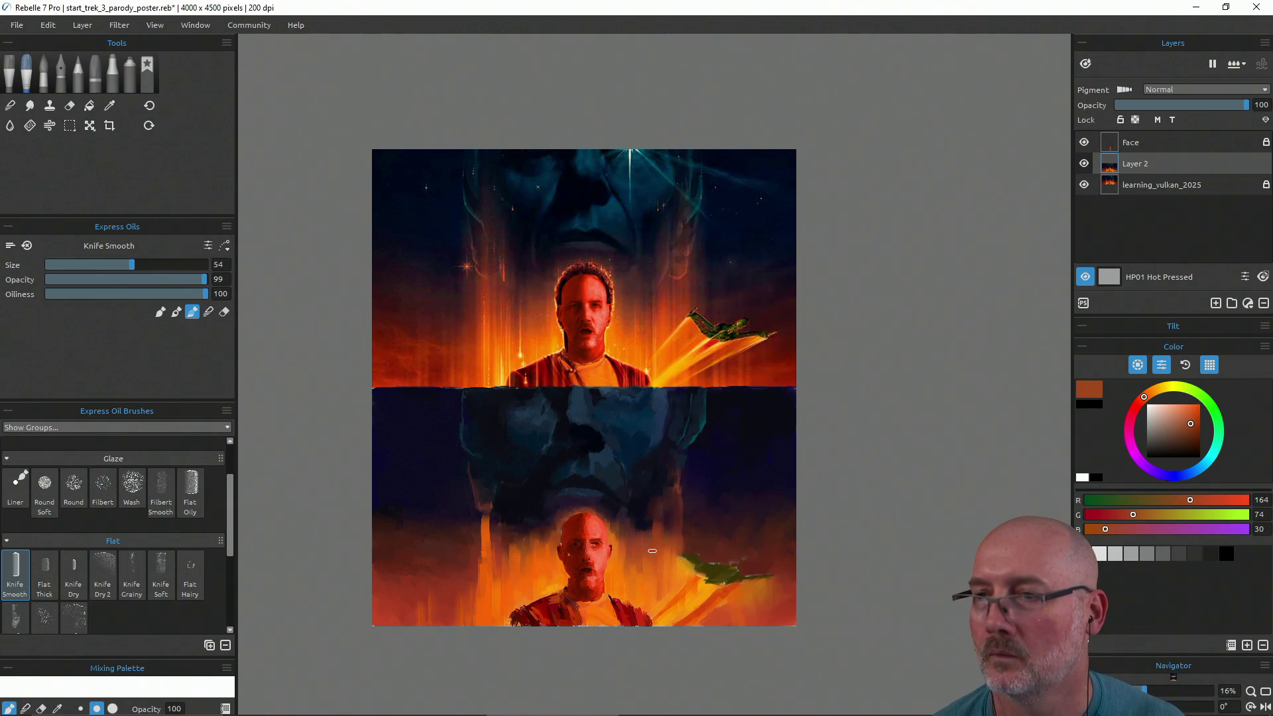
{"action": "left_click", "coordinate": [677, 547], "text": "alt"}
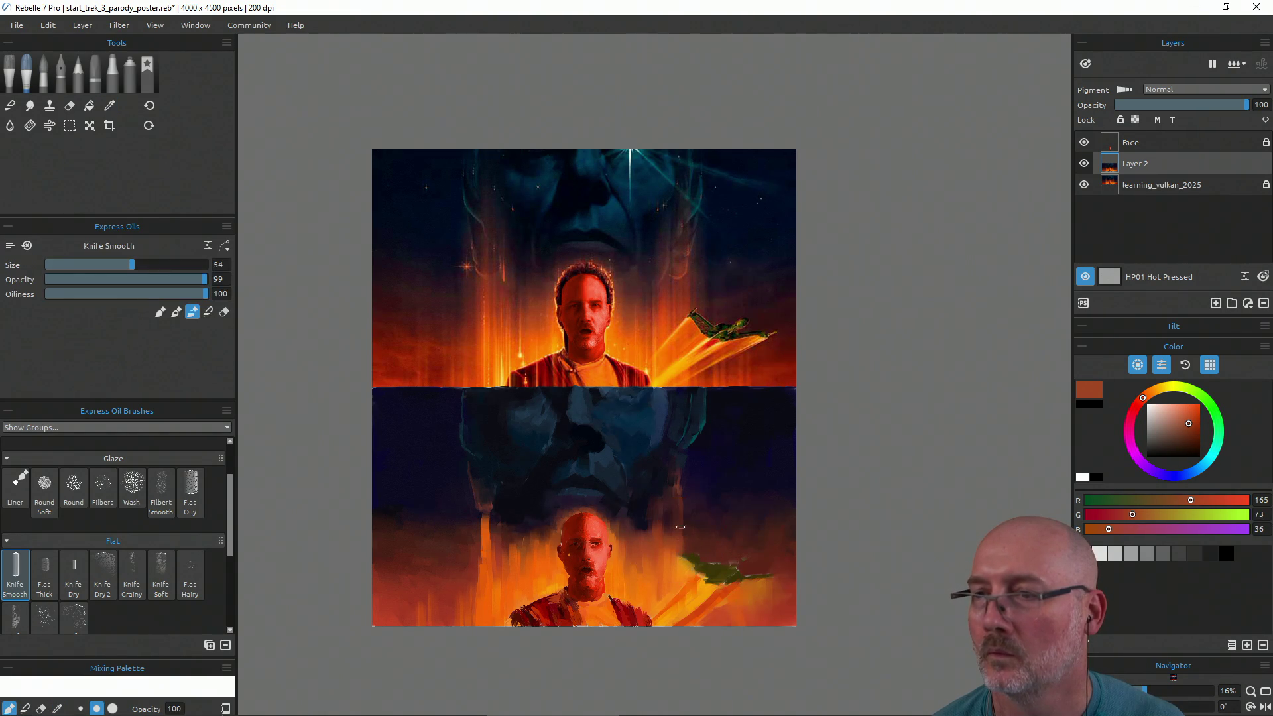
{"action": "left_click", "coordinate": [667, 482], "text": "alt"}
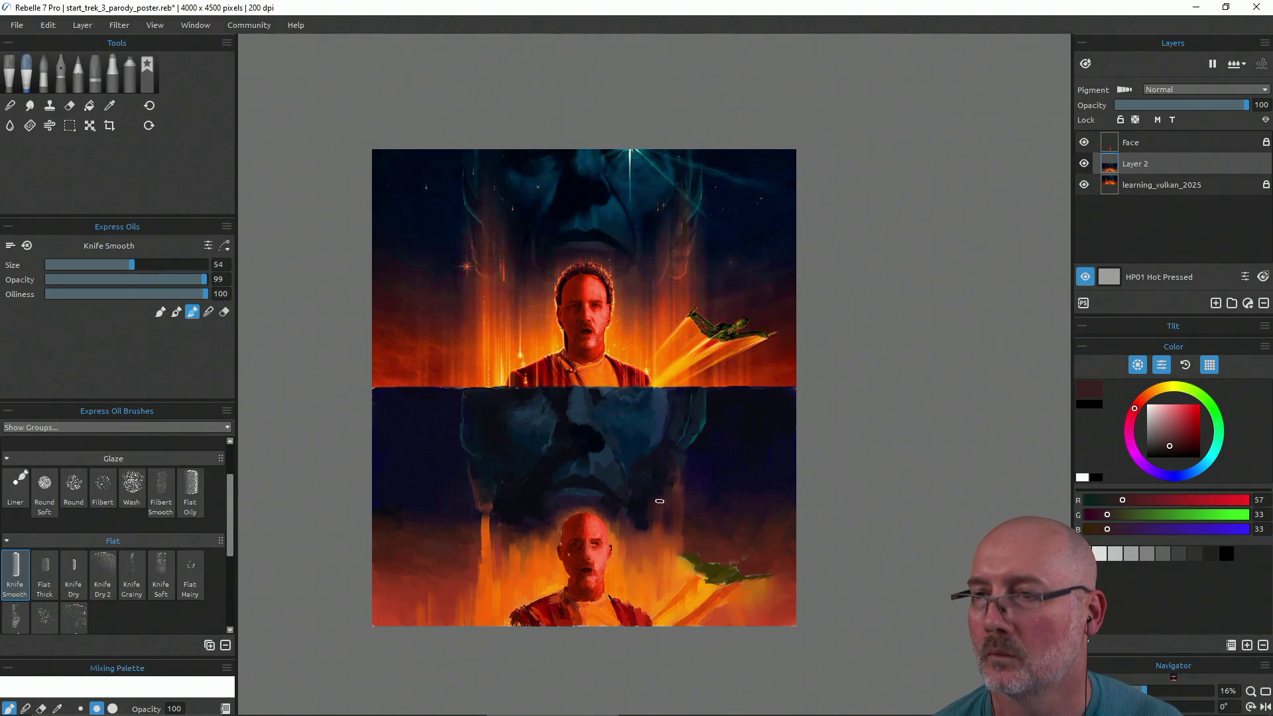
{"action": "left_click", "coordinate": [643, 530], "text": "alt"}
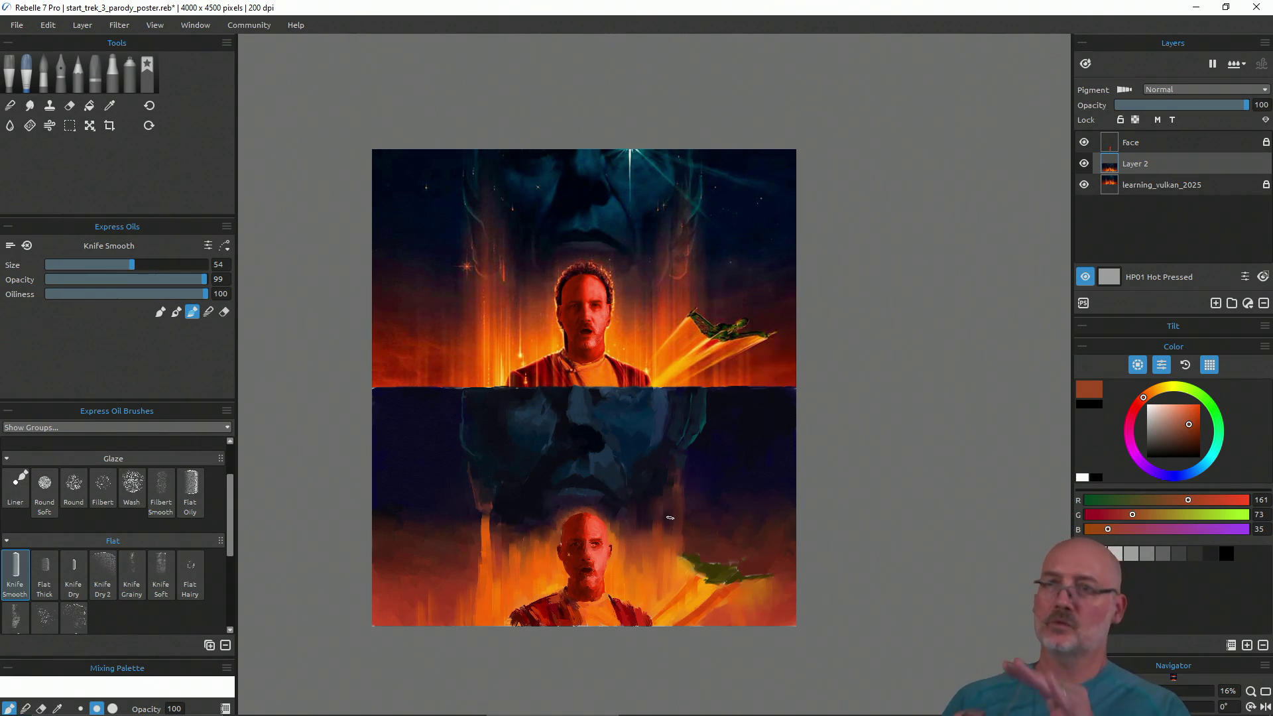
{"action": "left_click", "coordinate": [513, 556], "text": "alt"}
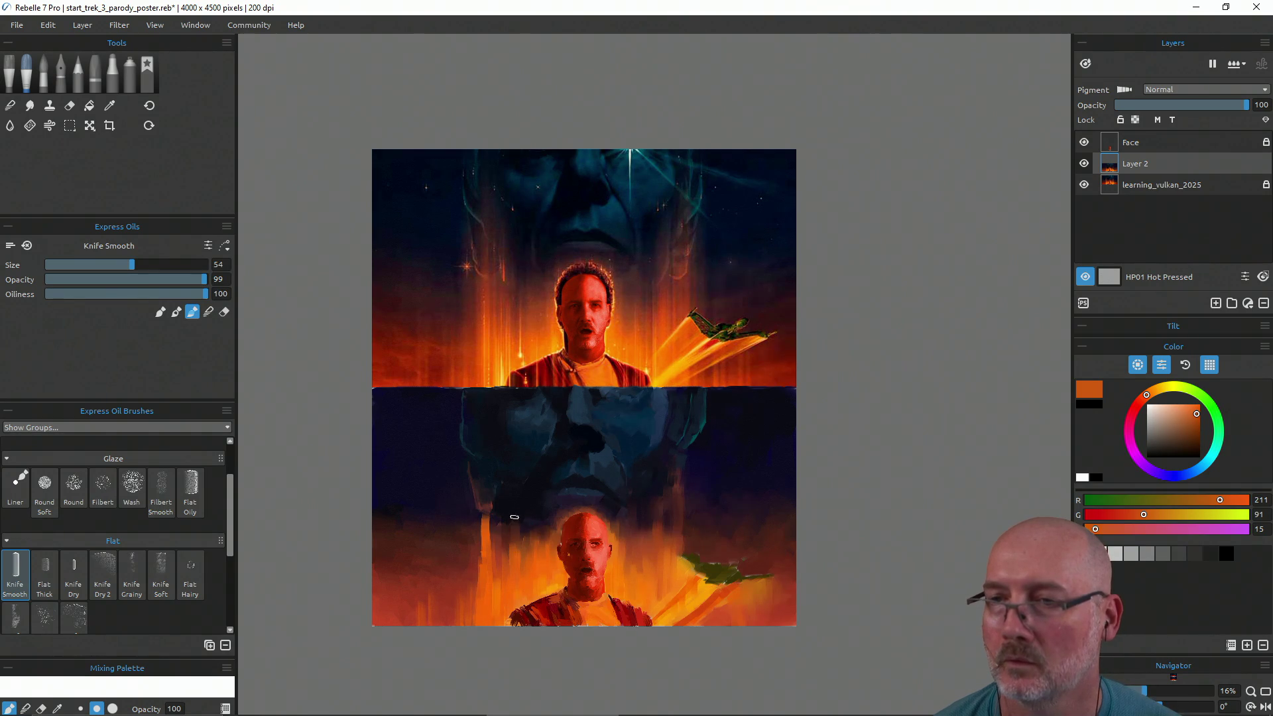
Smear the orange streak left of the bald man's face and save the poster
{"action": "left_click_drag", "start_coordinate": [491, 561], "coordinate": [487, 517]}
{"action": "left_click_drag", "start_coordinate": [484, 570], "coordinate": [476, 568]}
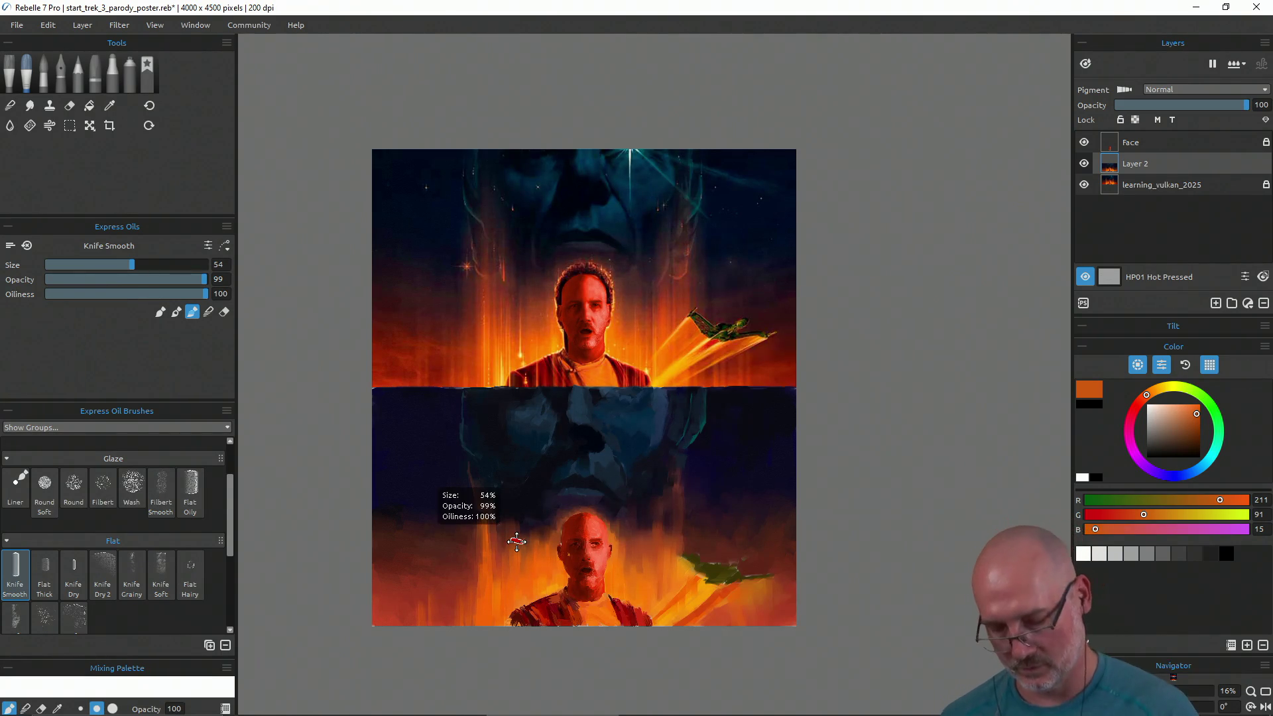
{"action": "key", "text": "ctrl+s"}
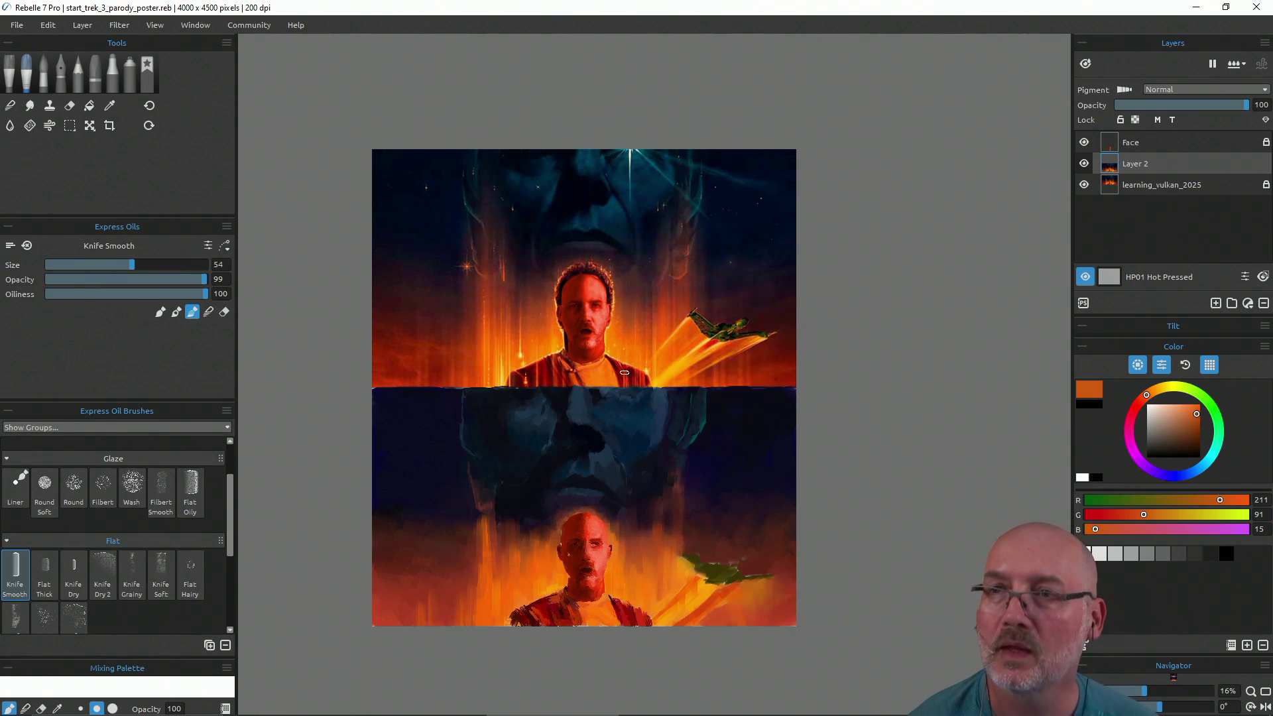
{"action": "left_click", "coordinate": [478, 455], "text": "alt"}
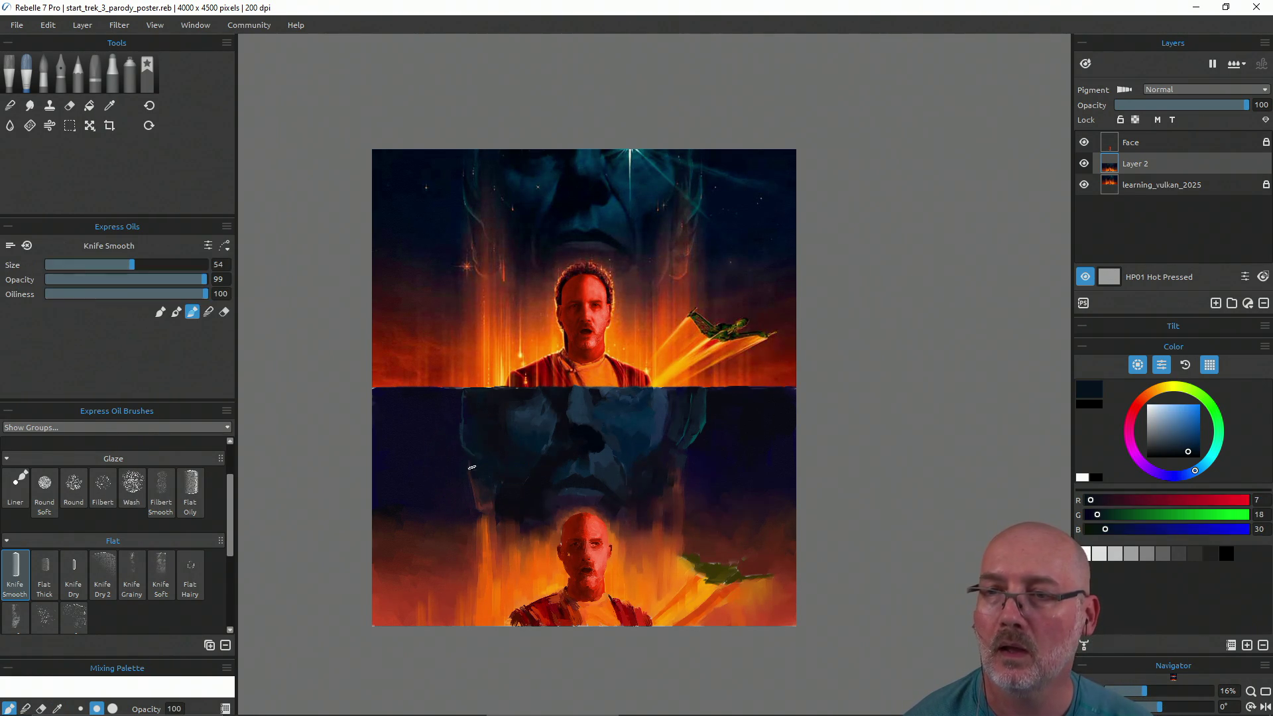
Lay dark blue background strokes with sampled navy and slate blues, undoing one stroke
{"action": "left_click_drag", "start_coordinate": [454, 448], "coordinate": [451, 435]}
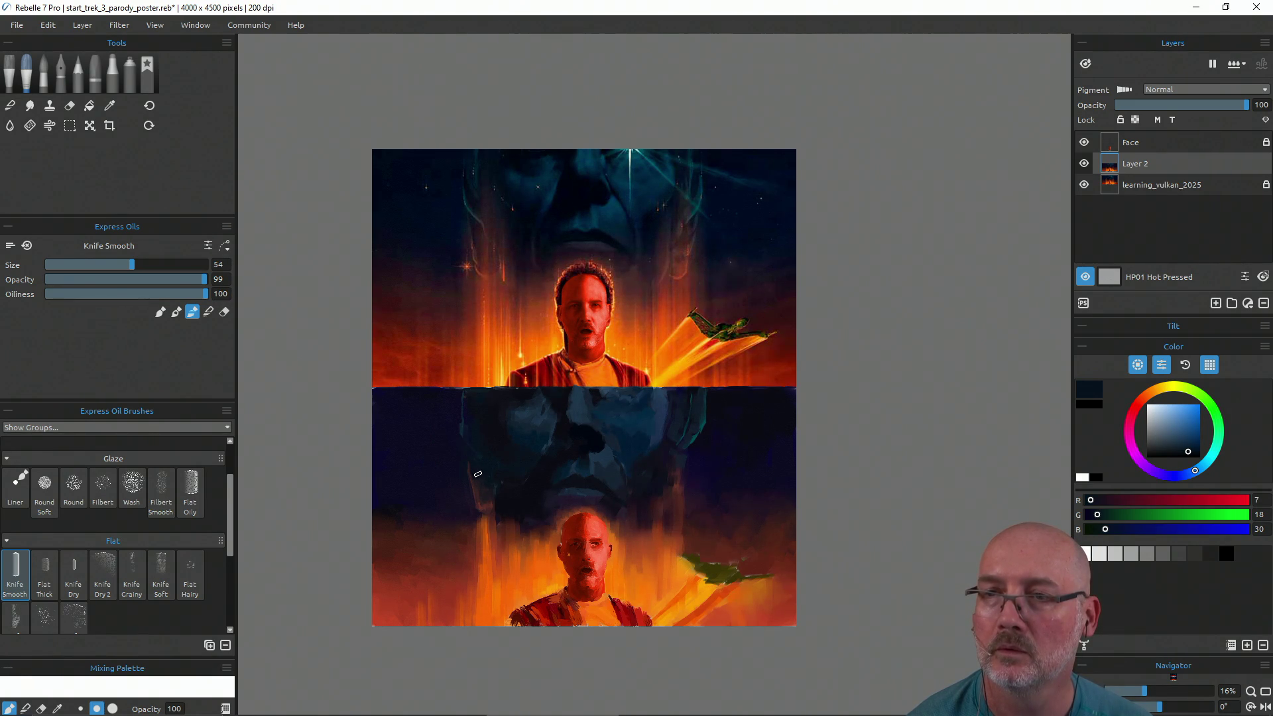
{"action": "left_click", "coordinate": [477, 431], "text": "alt"}
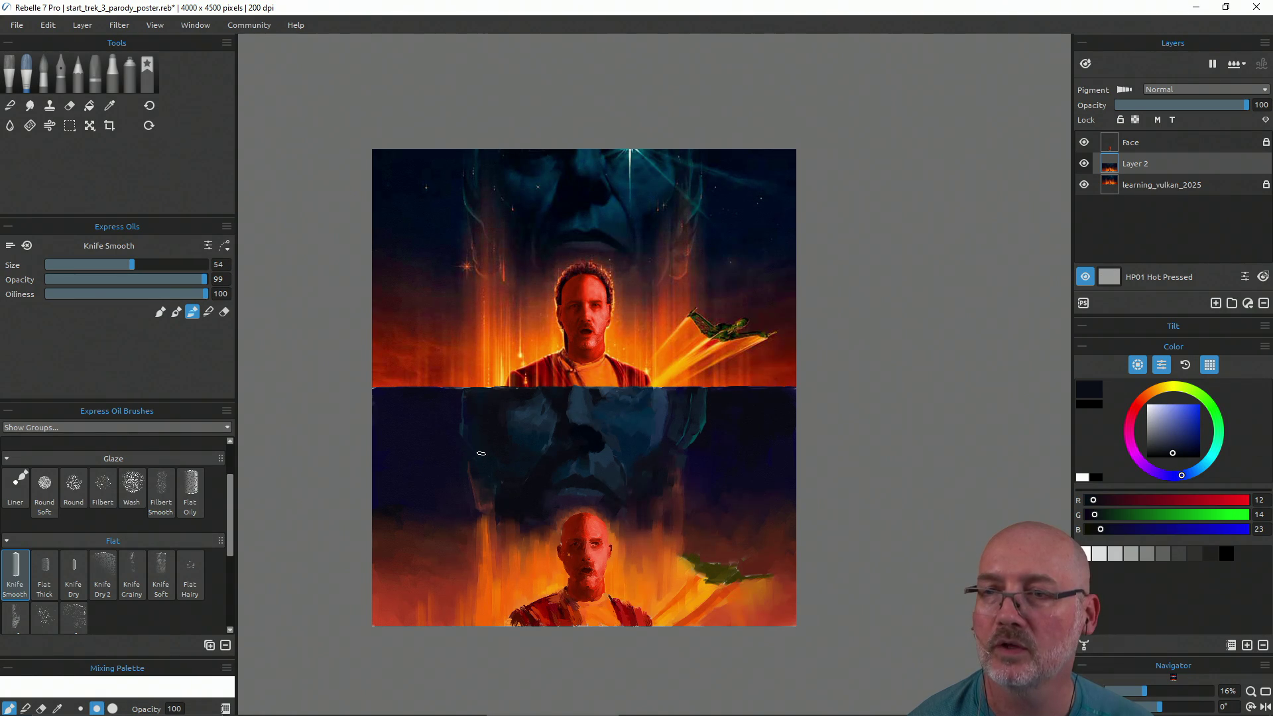
{"action": "left_click", "coordinate": [481, 470], "text": "alt"}
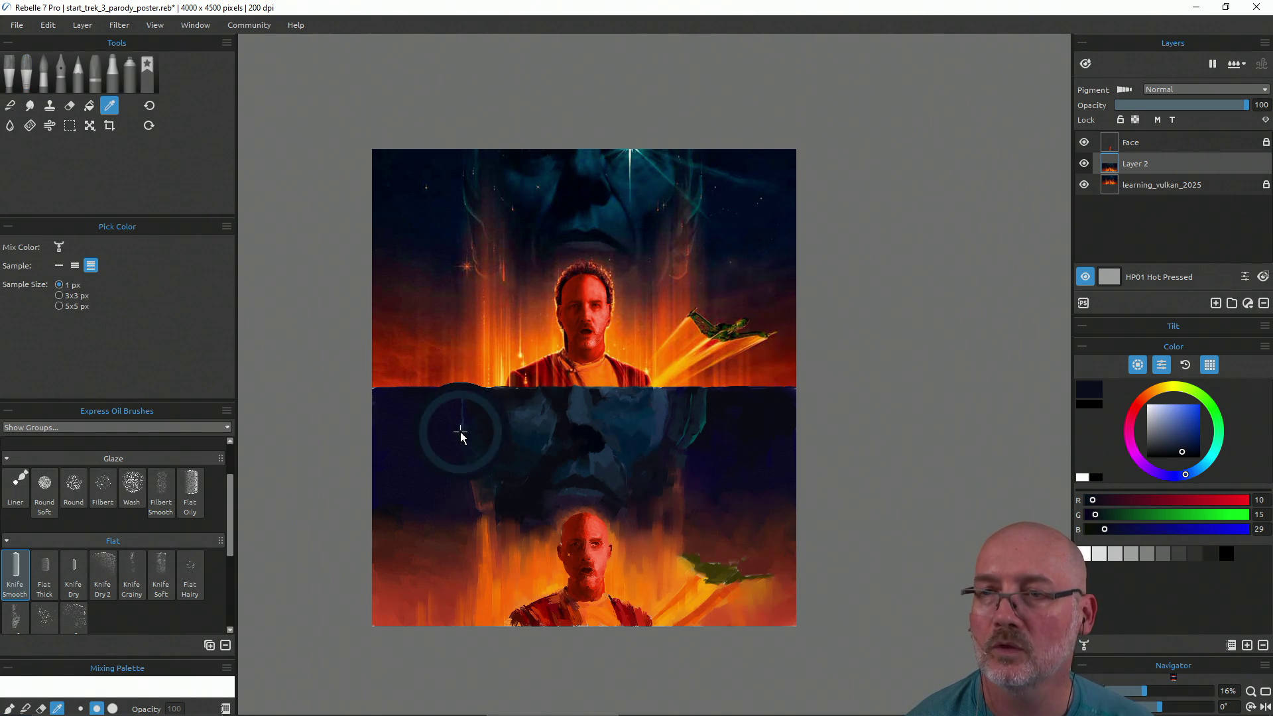
{"action": "left_click", "coordinate": [449, 427], "text": "alt"}
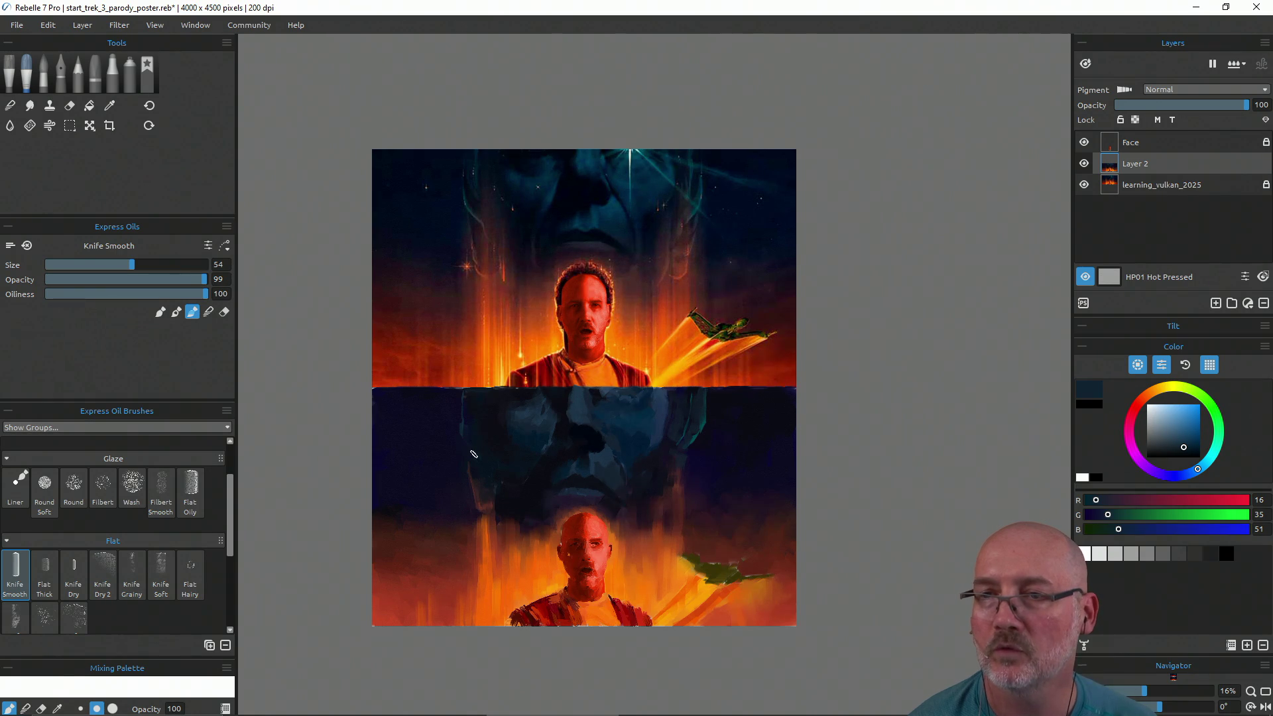
{"action": "left_click", "coordinate": [462, 430], "text": "alt"}
{"action": "left_click", "coordinate": [462, 430], "text": "alt"}
{"action": "key", "text": "ctrl+z"}
{"action": "key", "text": "b"}
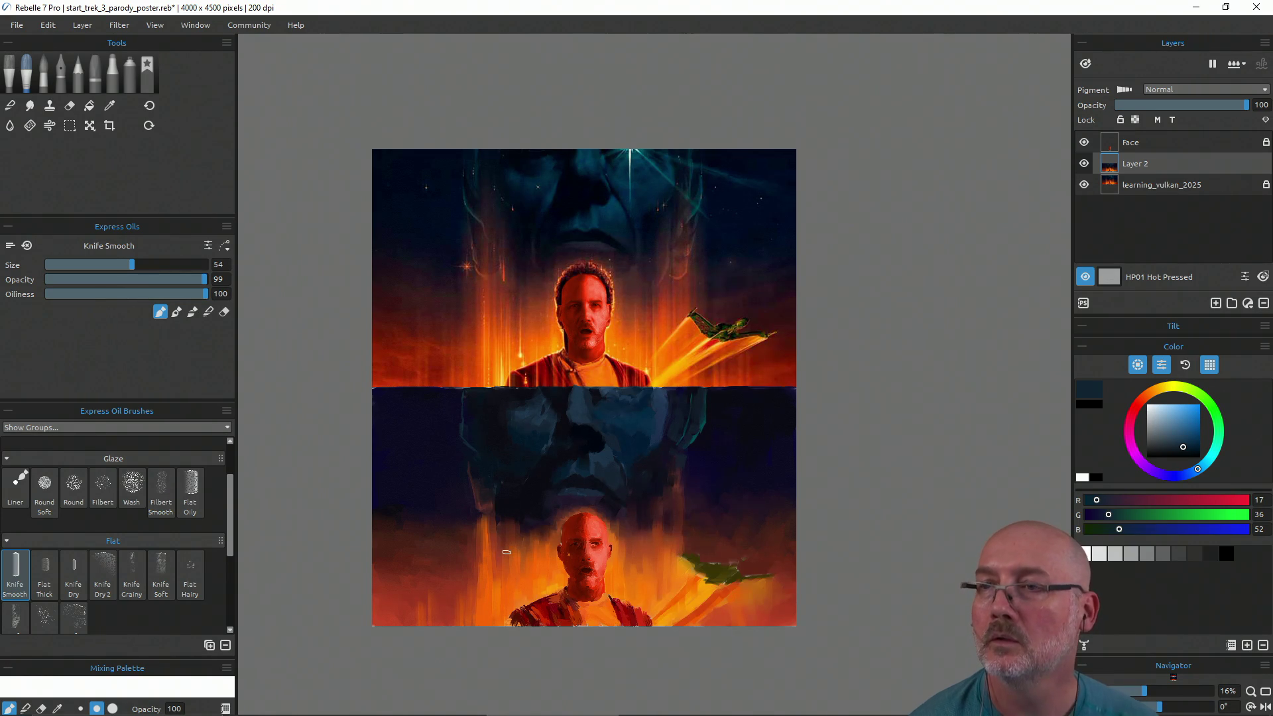
Paint the lower background with muted, purplish, navy and teal blues, ending on dark indigo
{"action": "left_click", "coordinate": [675, 434], "text": "alt"}
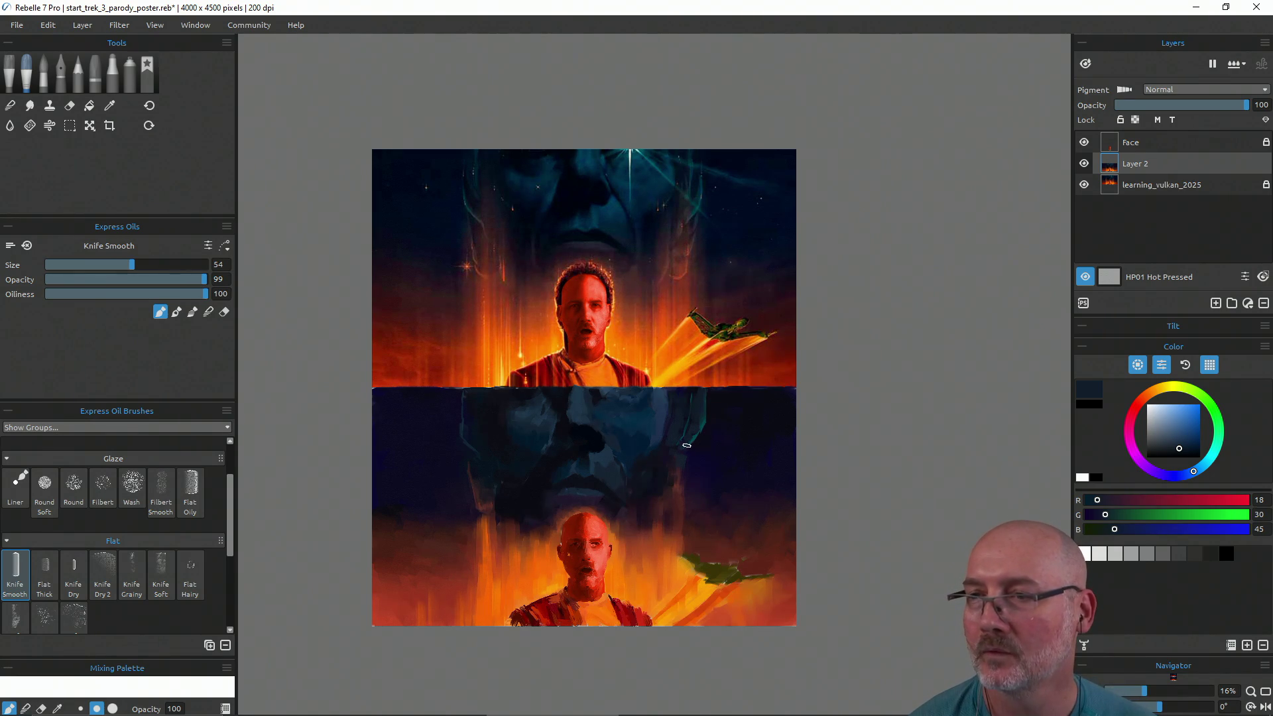
{"action": "left_click", "coordinate": [681, 448], "text": "alt"}
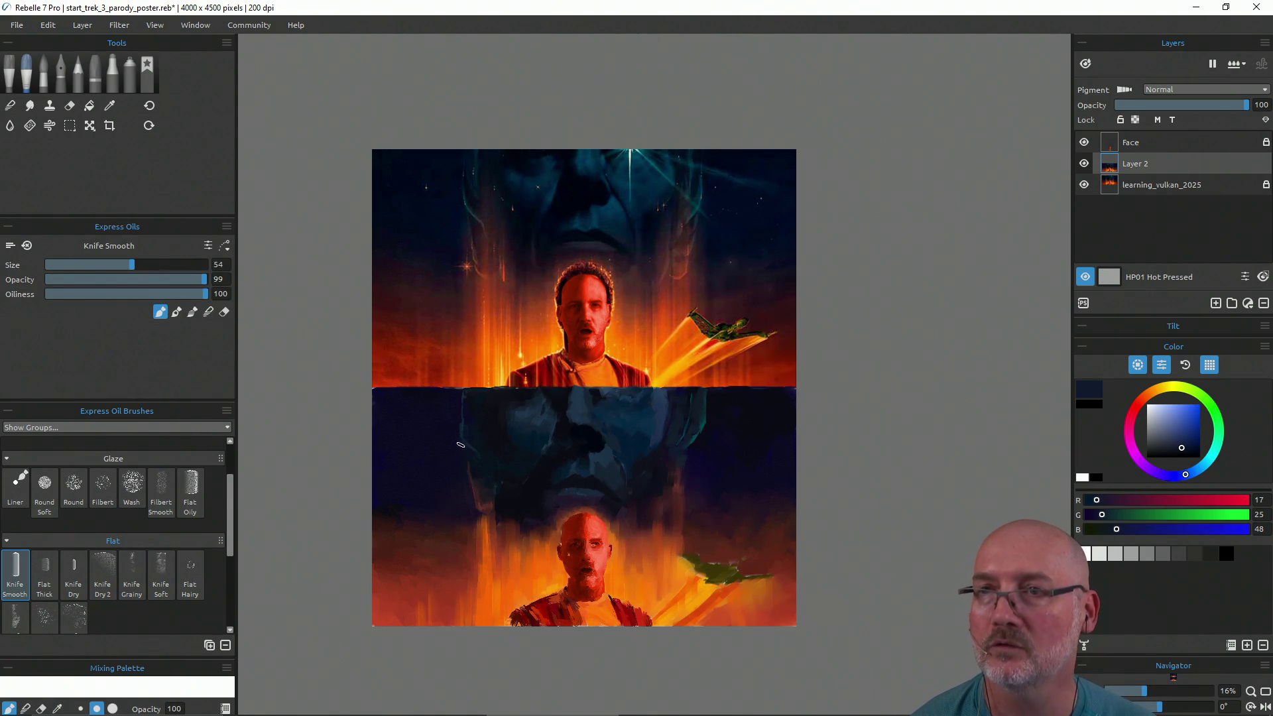
{"action": "left_click", "coordinate": [471, 472], "text": "alt"}
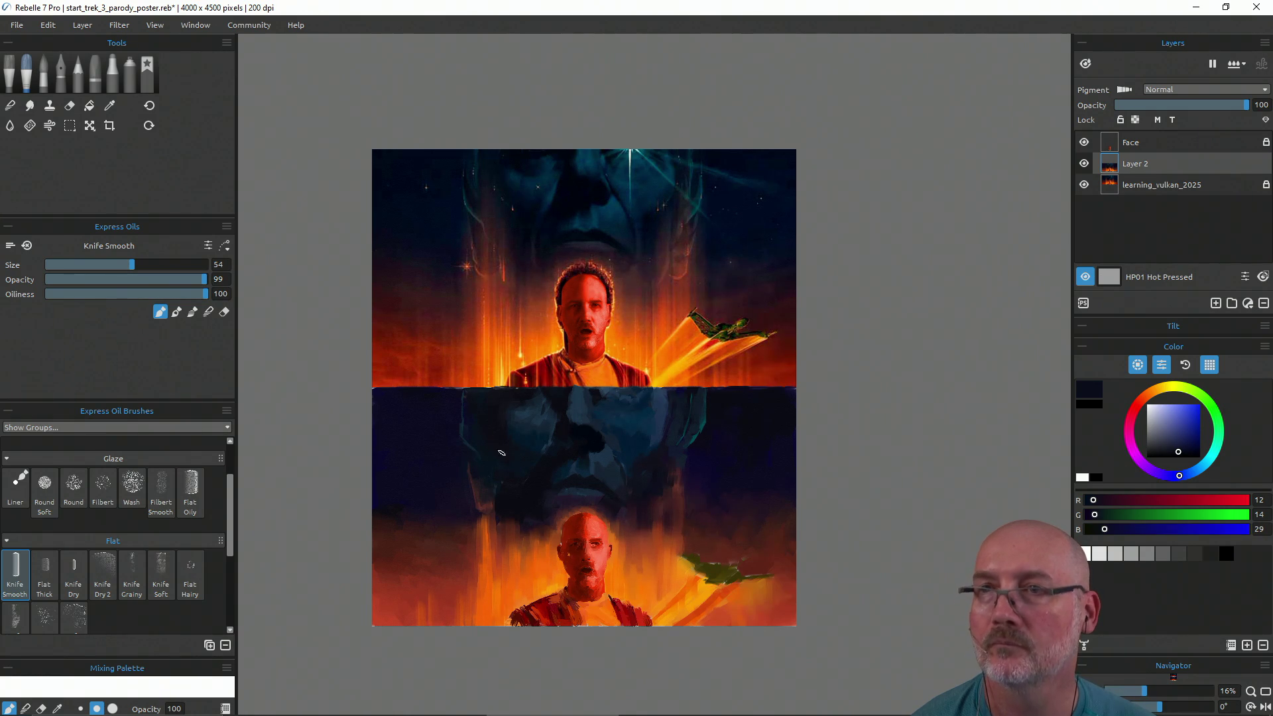
{"action": "left_click", "coordinate": [480, 458], "text": "alt"}
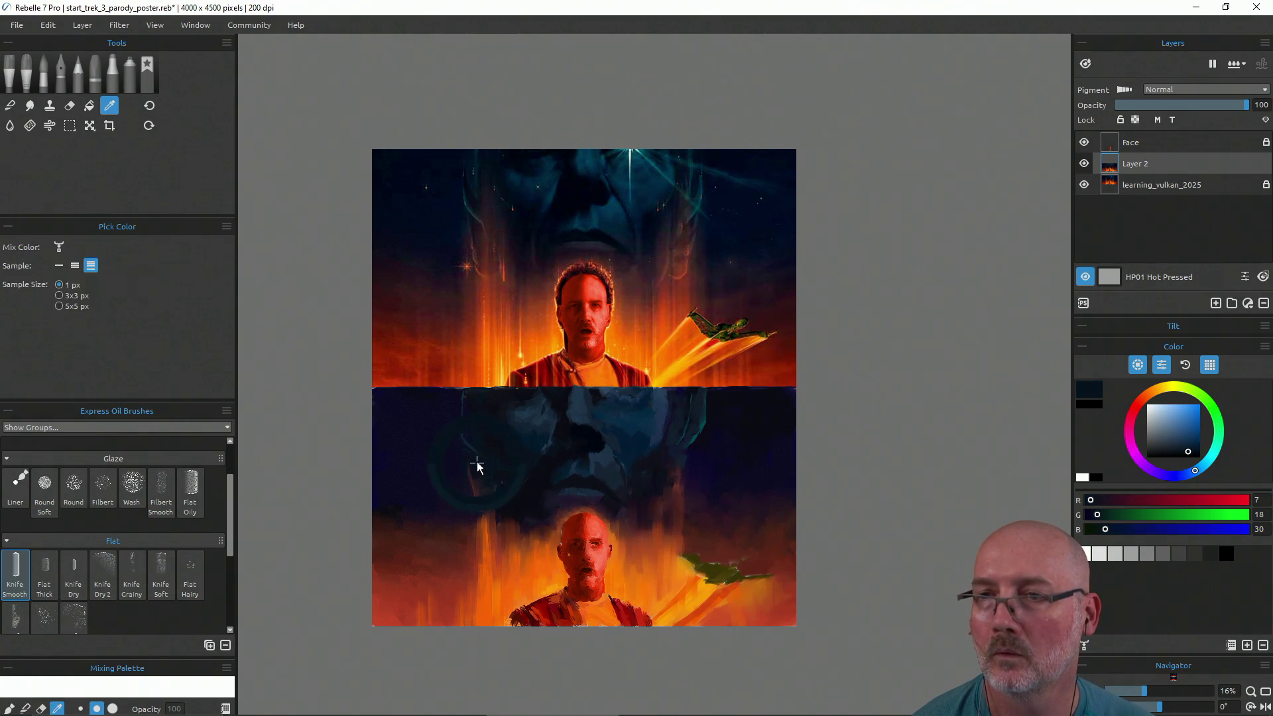
{"action": "left_click", "coordinate": [457, 444], "text": "alt"}
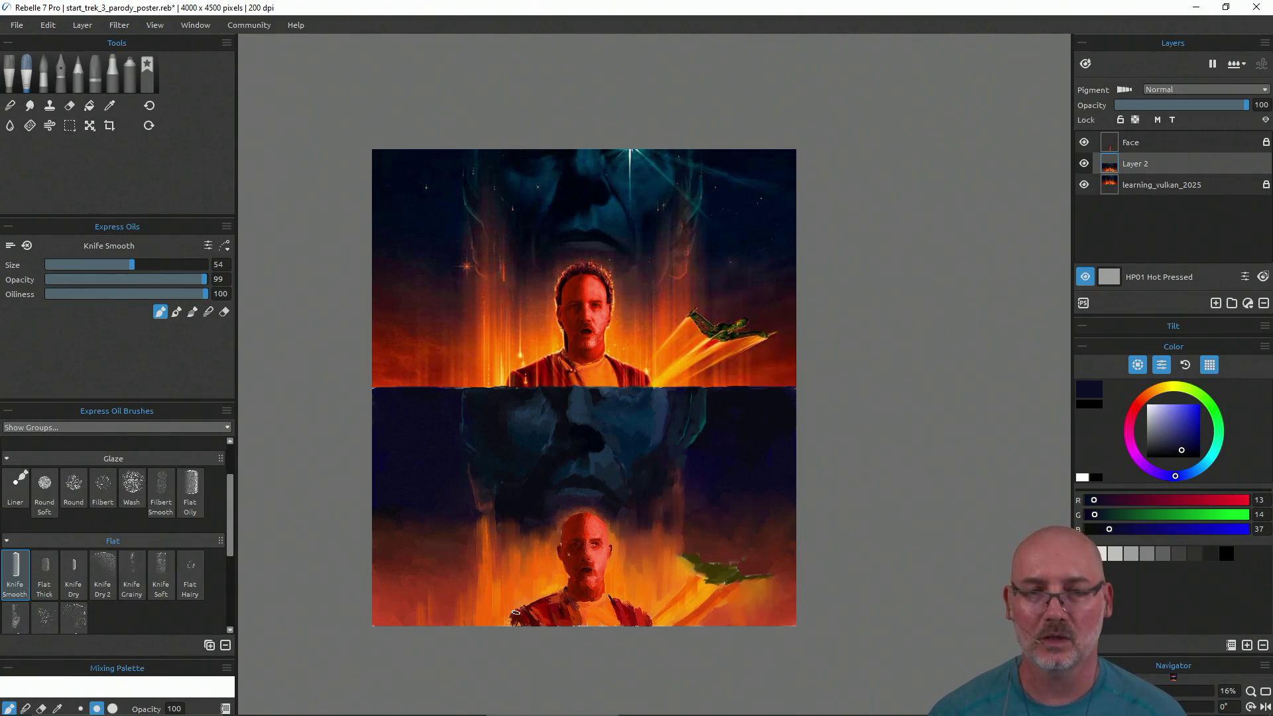
Switch to the Express Oils Liner brush and sample pale yellow from the glow
{"action": "left_click", "coordinate": [20, 494]}
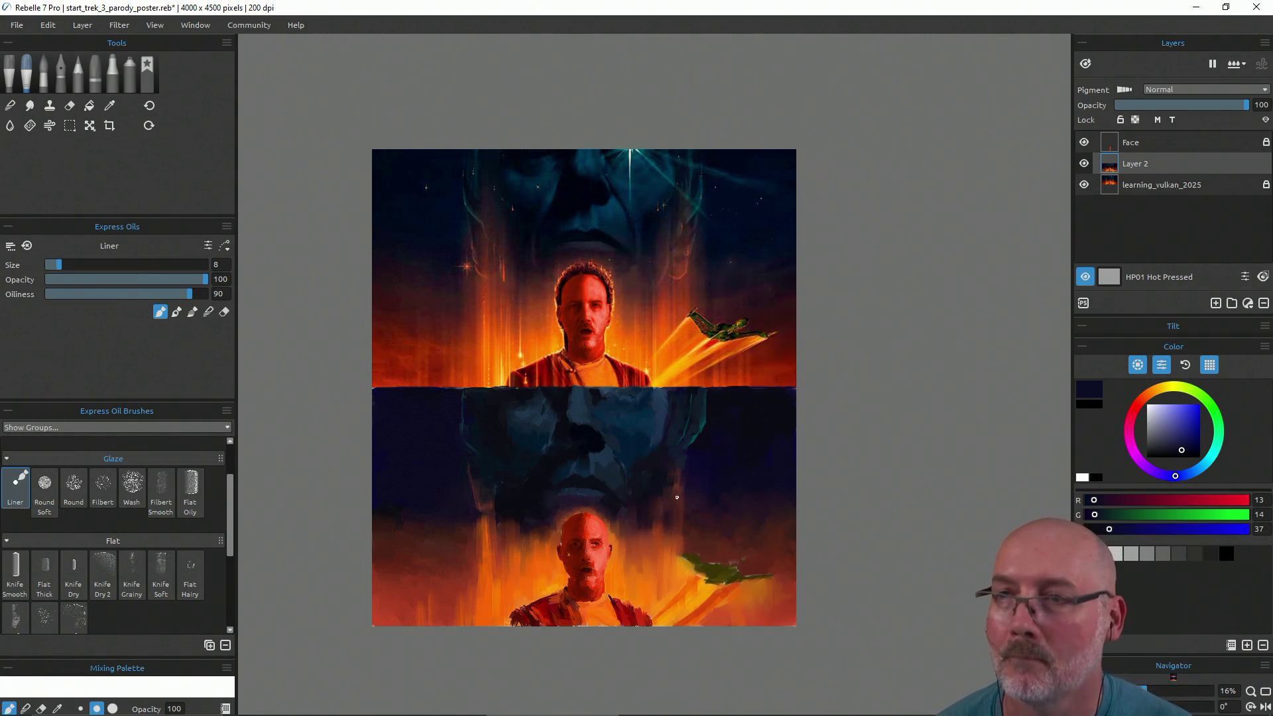
{"action": "key", "text": "i"}
{"action": "left_click_drag", "start_coordinate": [521, 355], "coordinate": [519, 358]}
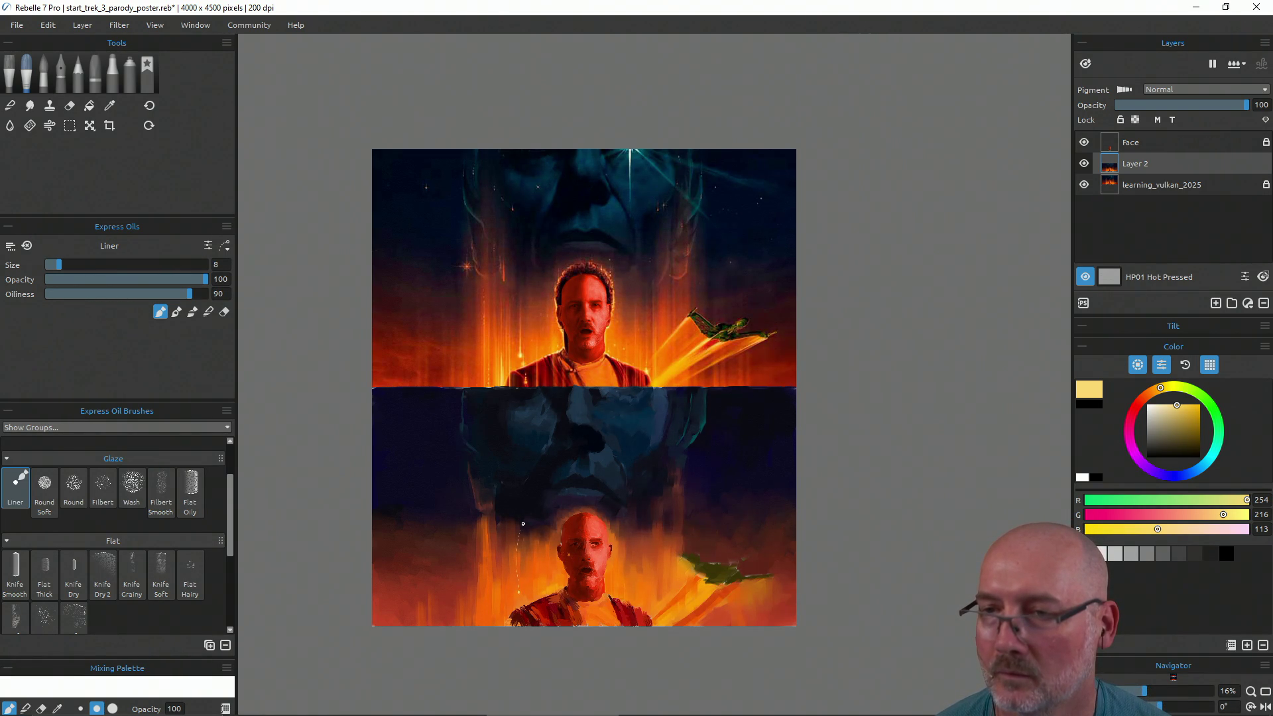
Undo the stray stroke and raise the Liner size to 24 for straight vertical lines
{"action": "key", "text": "ctrl+z"}
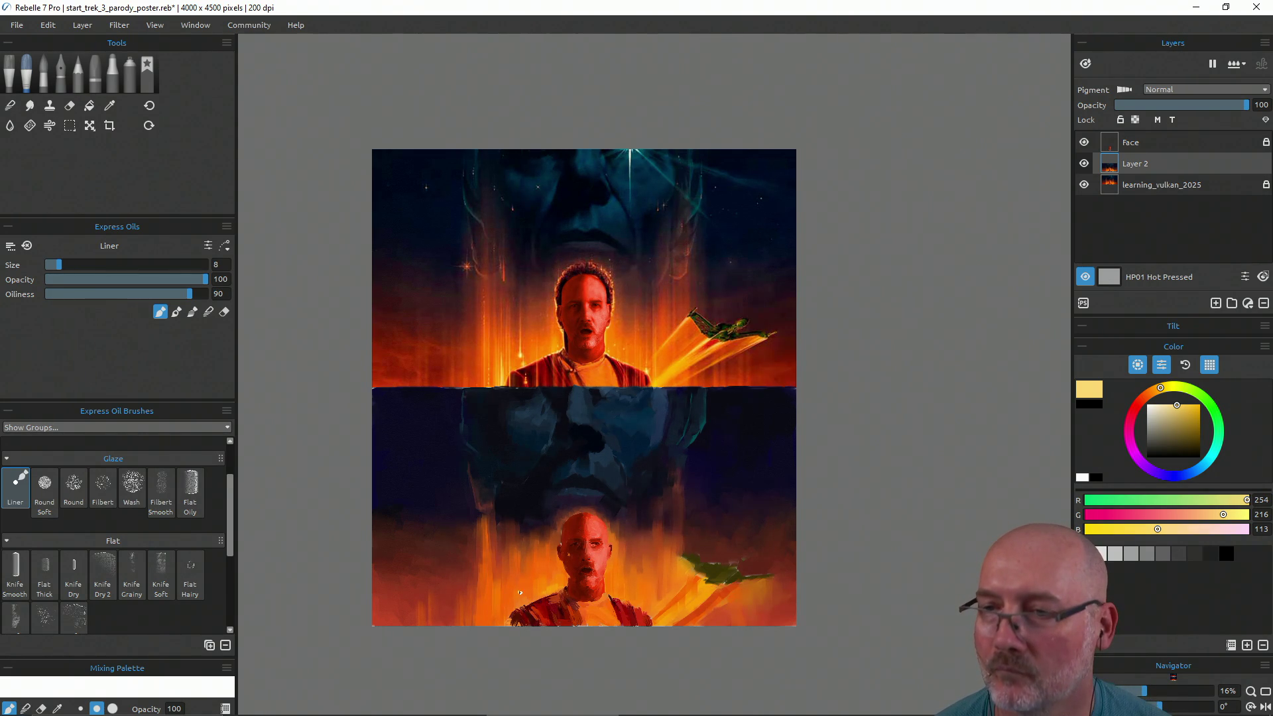
{"action": "key", "text": "bracketright"}
{"action": "key", "text": "bracketright"}
{"action": "key", "text": "bracketright"}
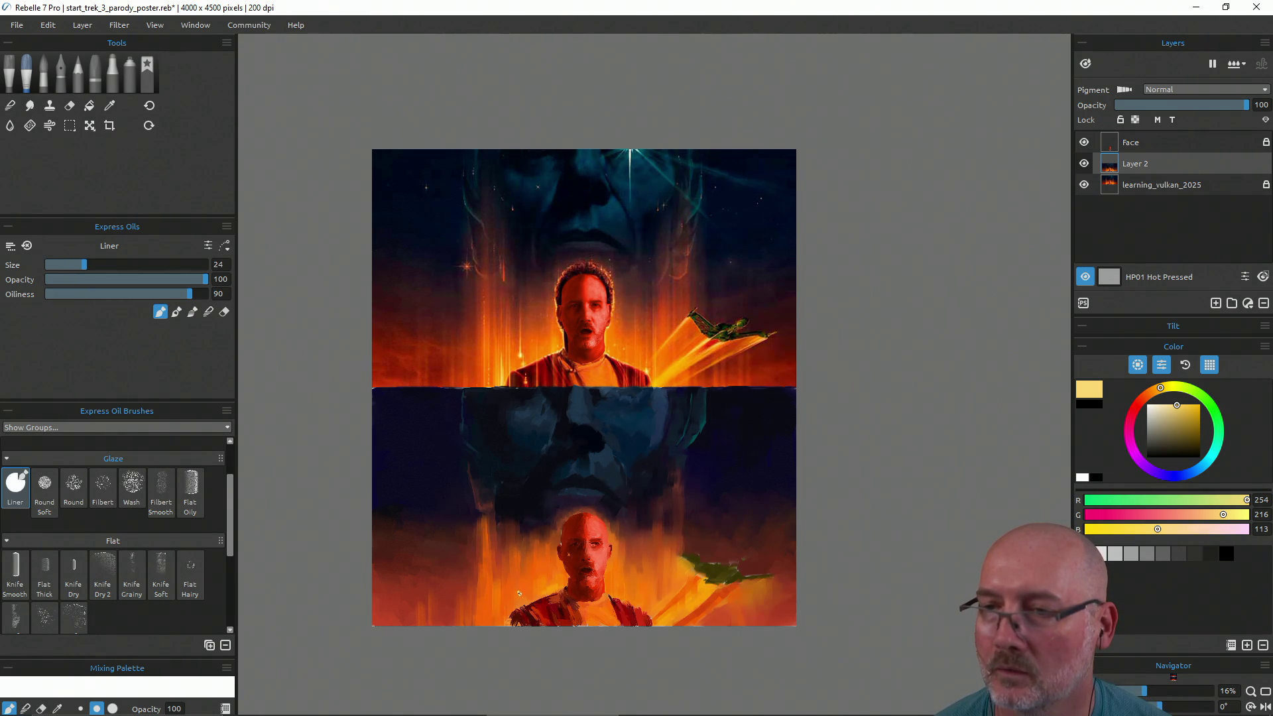
{"action": "key", "text": "shift"}
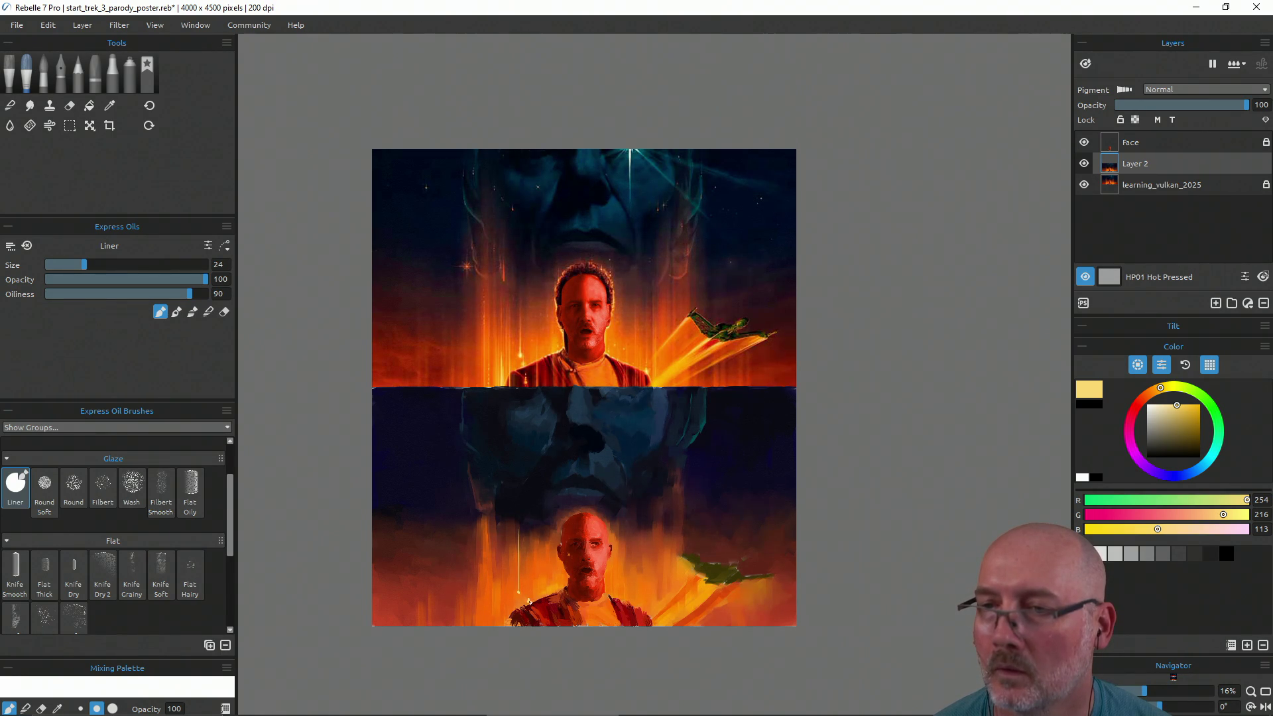
{"action": "key", "text": "shift"}
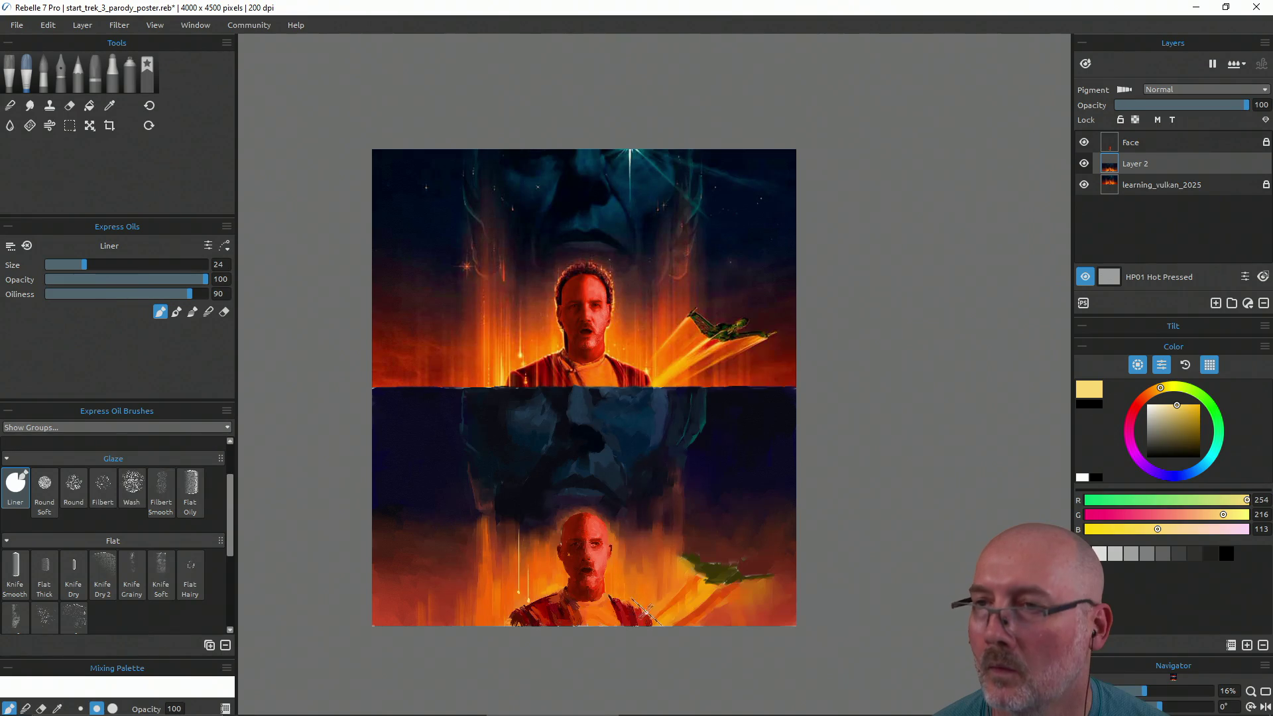
{"action": "key", "text": "shift"}
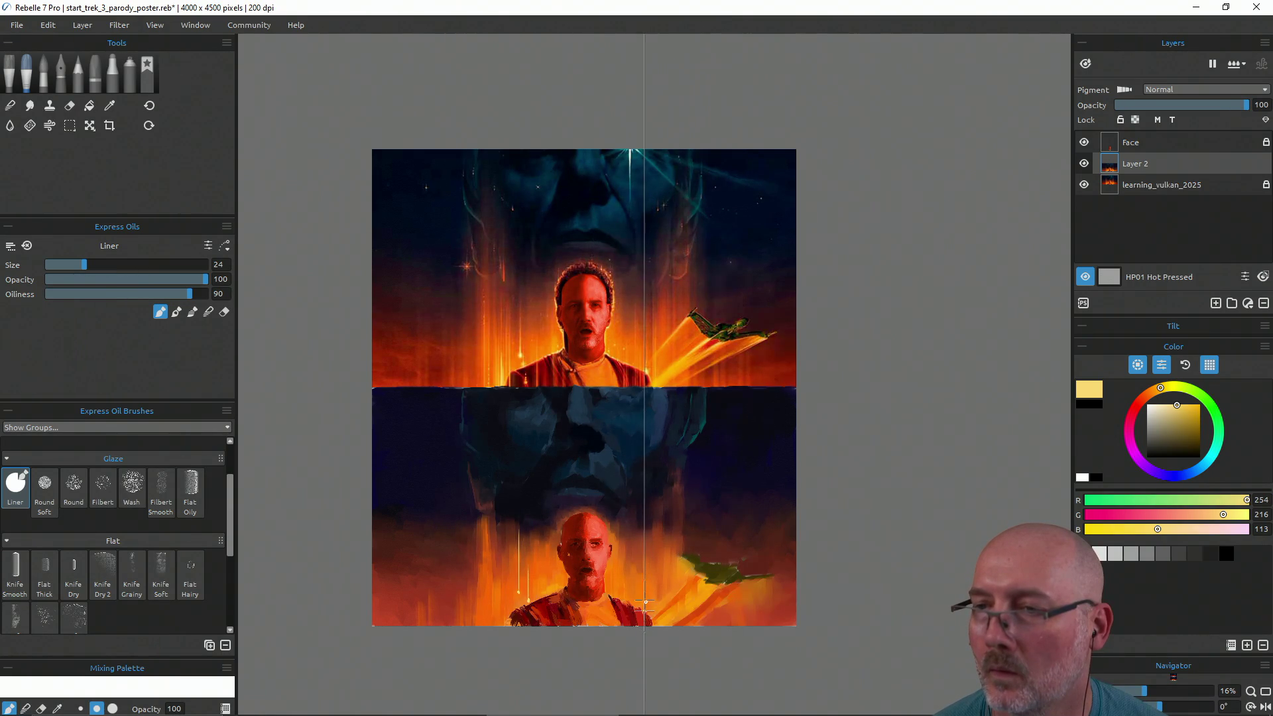
Paint thin pale vertical glow streaks at lower right, beside the face and lower left
{"action": "left_click_drag", "start_coordinate": [644, 592], "coordinate": [644, 565]}
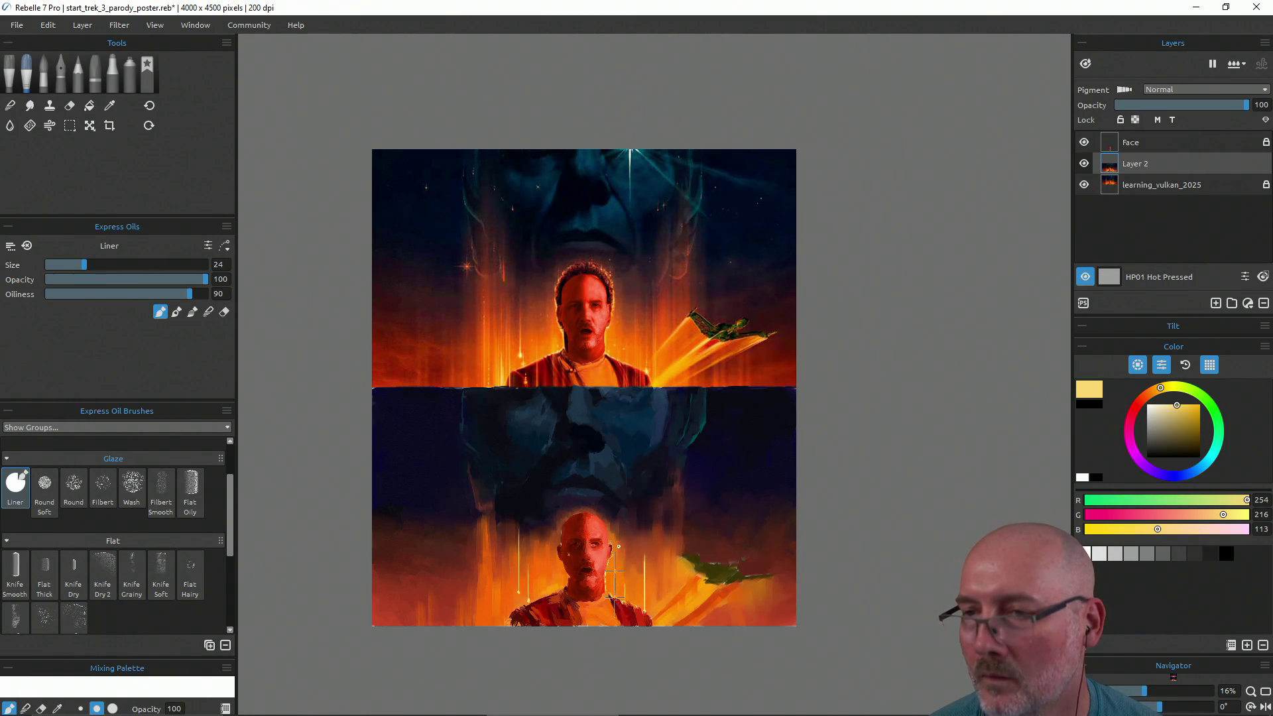
{"action": "left_click_drag", "start_coordinate": [615, 559], "coordinate": [619, 497]}
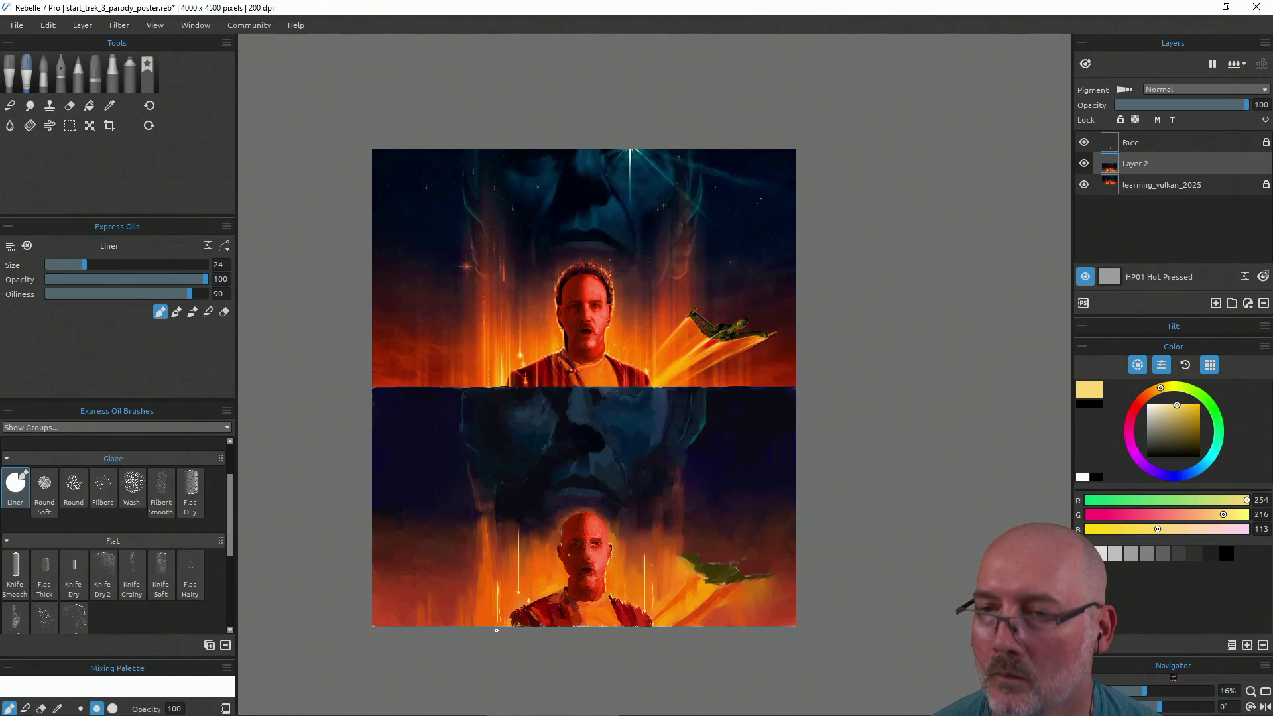
{"action": "left_click_drag", "start_coordinate": [491, 606], "coordinate": [492, 581]}
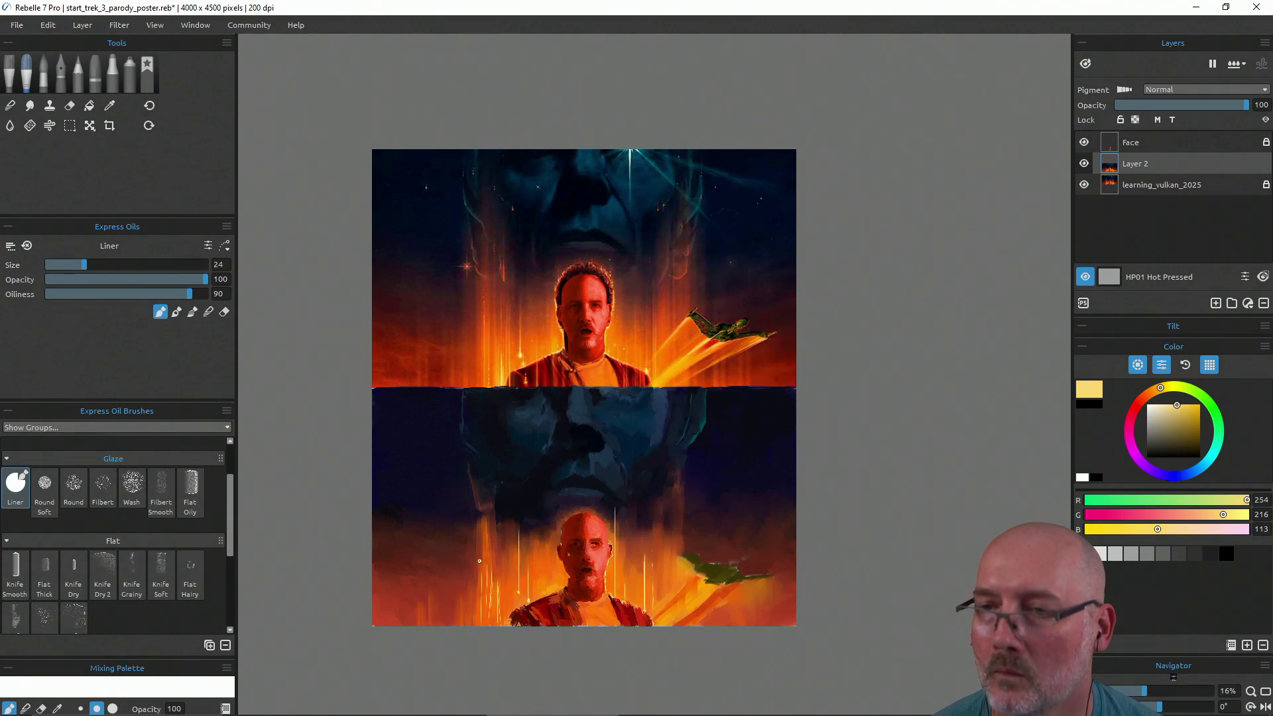
{"action": "key", "text": "ctrl+z"}
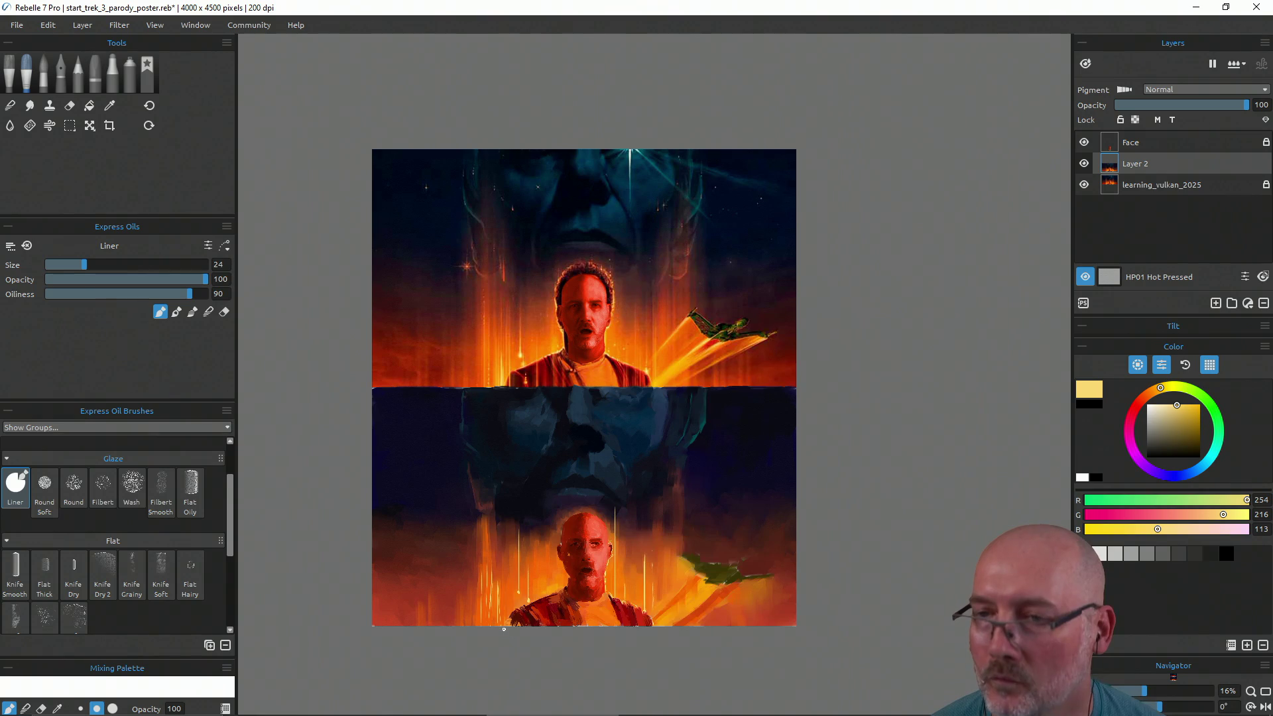
{"action": "mouse_move", "coordinate": [505, 600]}
{"action": "left_mouse_down"}
{"action": "mouse_move", "coordinate": [497, 629]}
{"action": "mouse_move", "coordinate": [514, 579]}
{"action": "left_mouse_up"}
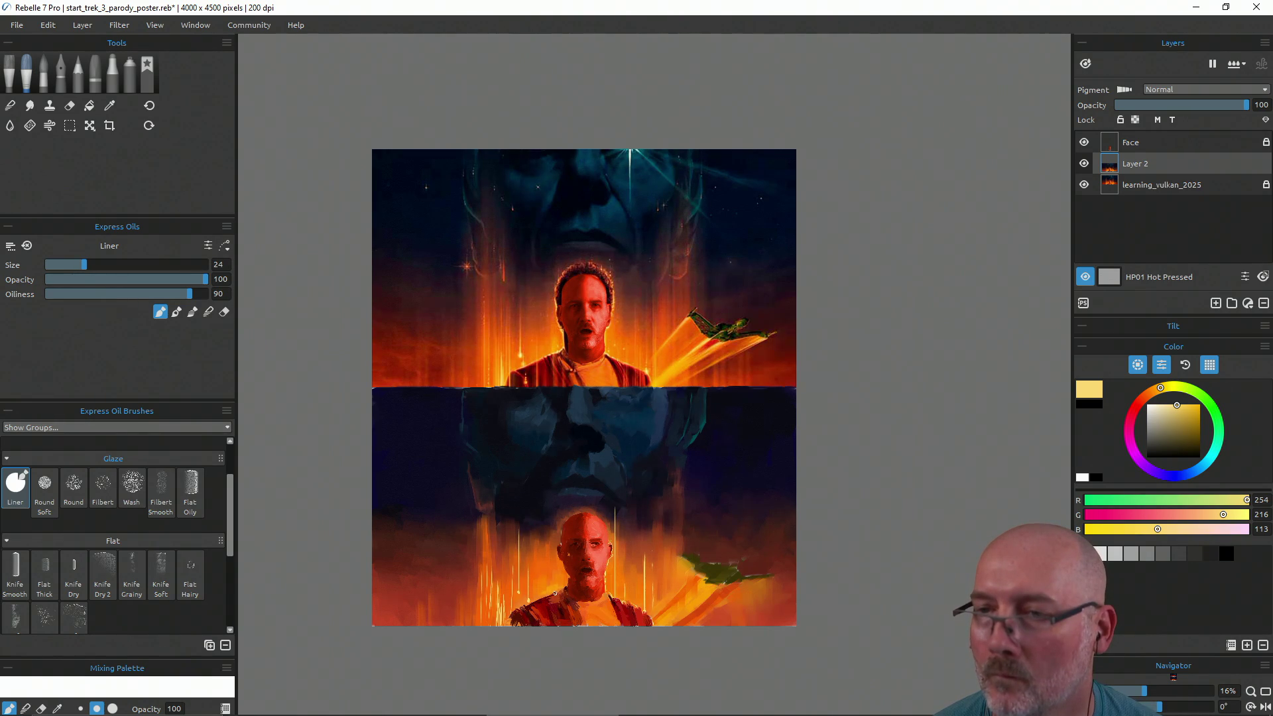
Check brush size, opacity and oiliness, save the painting, and sample vivid orange from the top
{"action": "key", "text": "shift"}
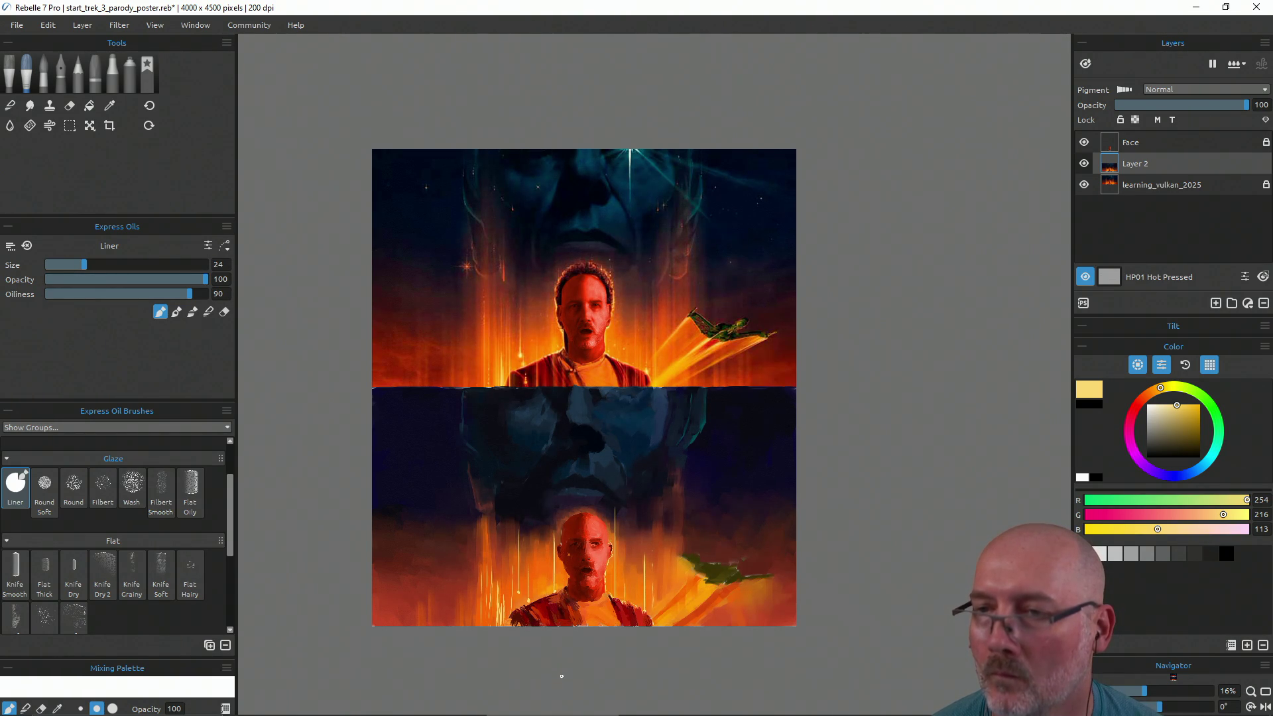
{"action": "key", "text": "ctrl+alt"}
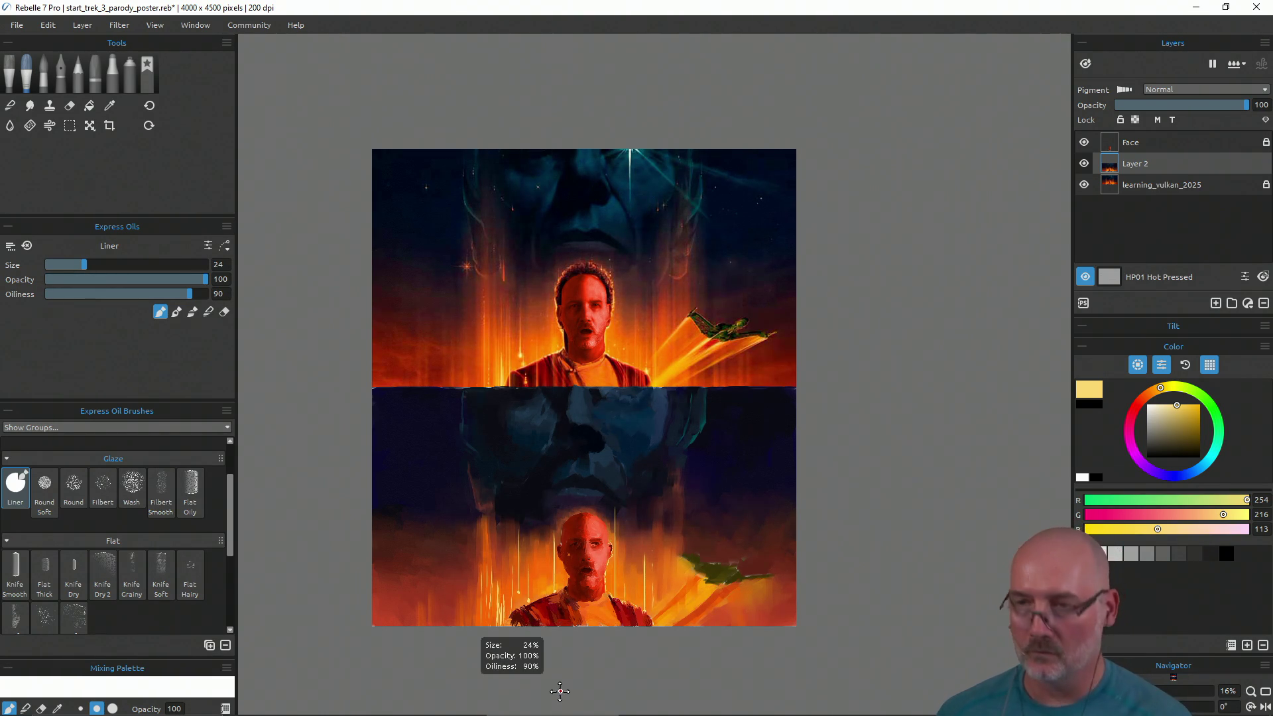
{"action": "key", "text": "ctrl+s"}
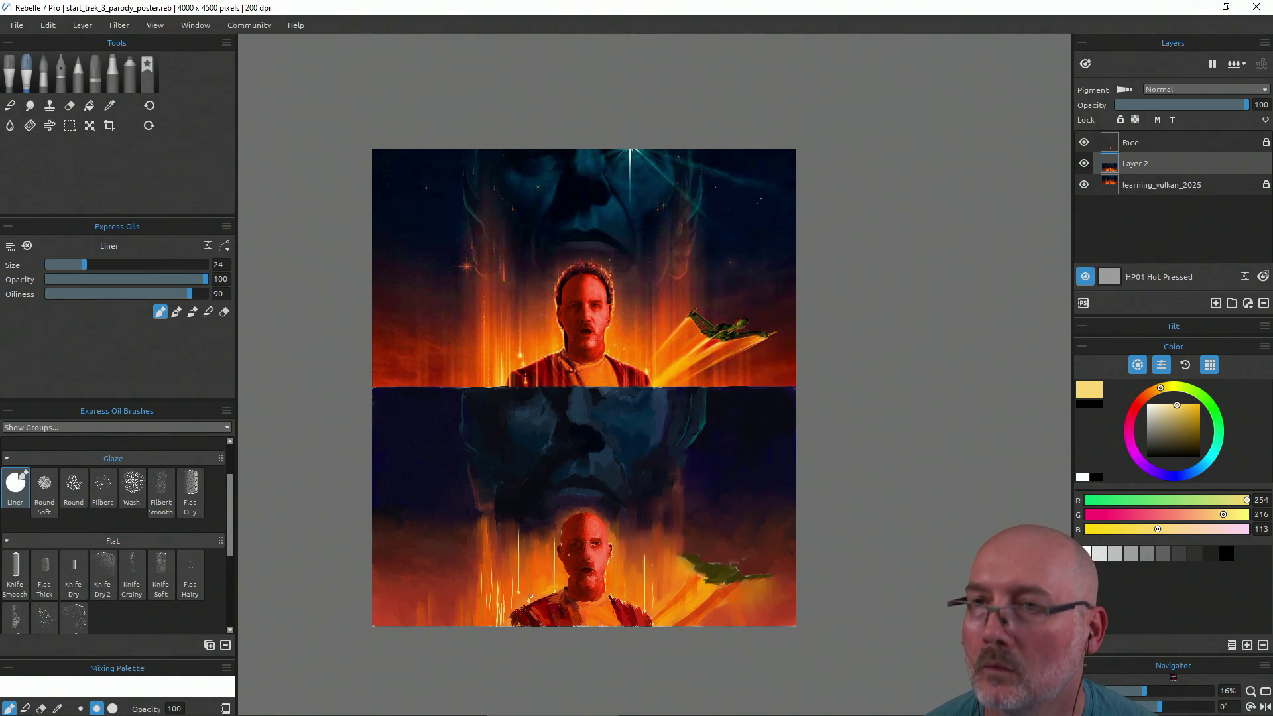
{"action": "left_click", "coordinate": [484, 356], "text": "alt"}
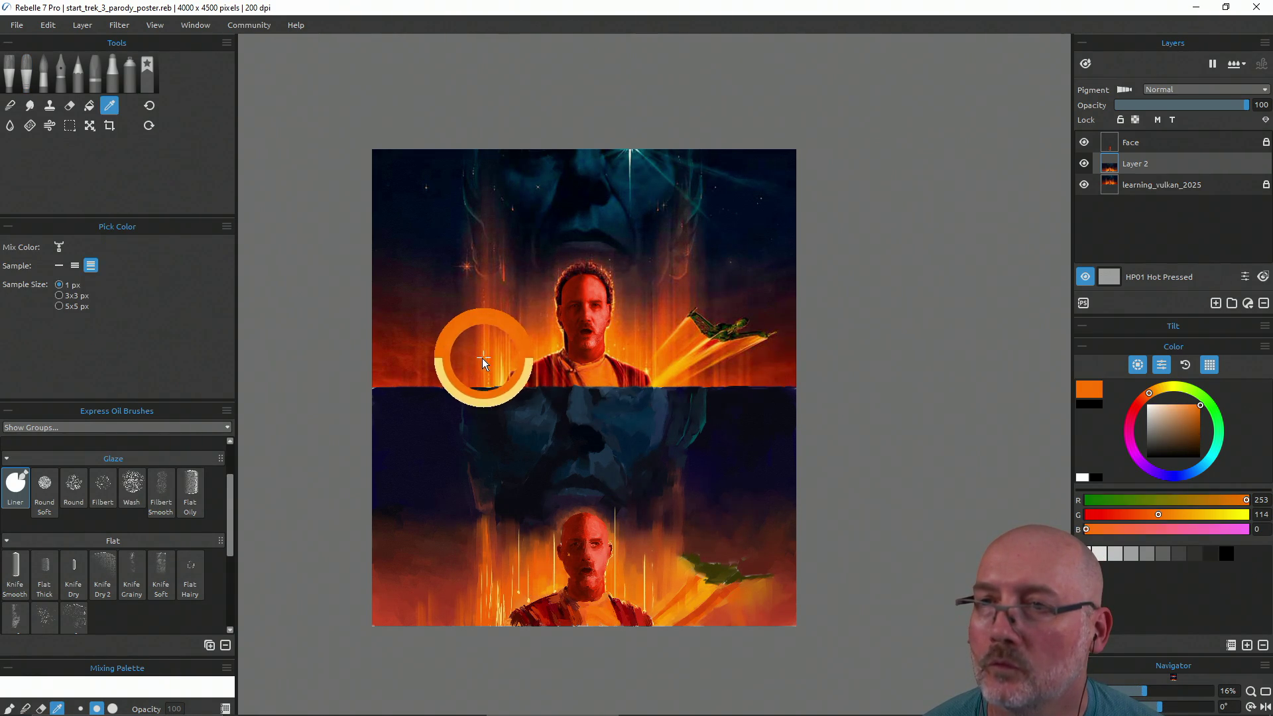
Paint vertical orange Liner streaks beside the lower face in lighter orange, undoing three unwanted ones
{"action": "left_click_drag", "start_coordinate": [479, 622], "coordinate": [476, 549]}
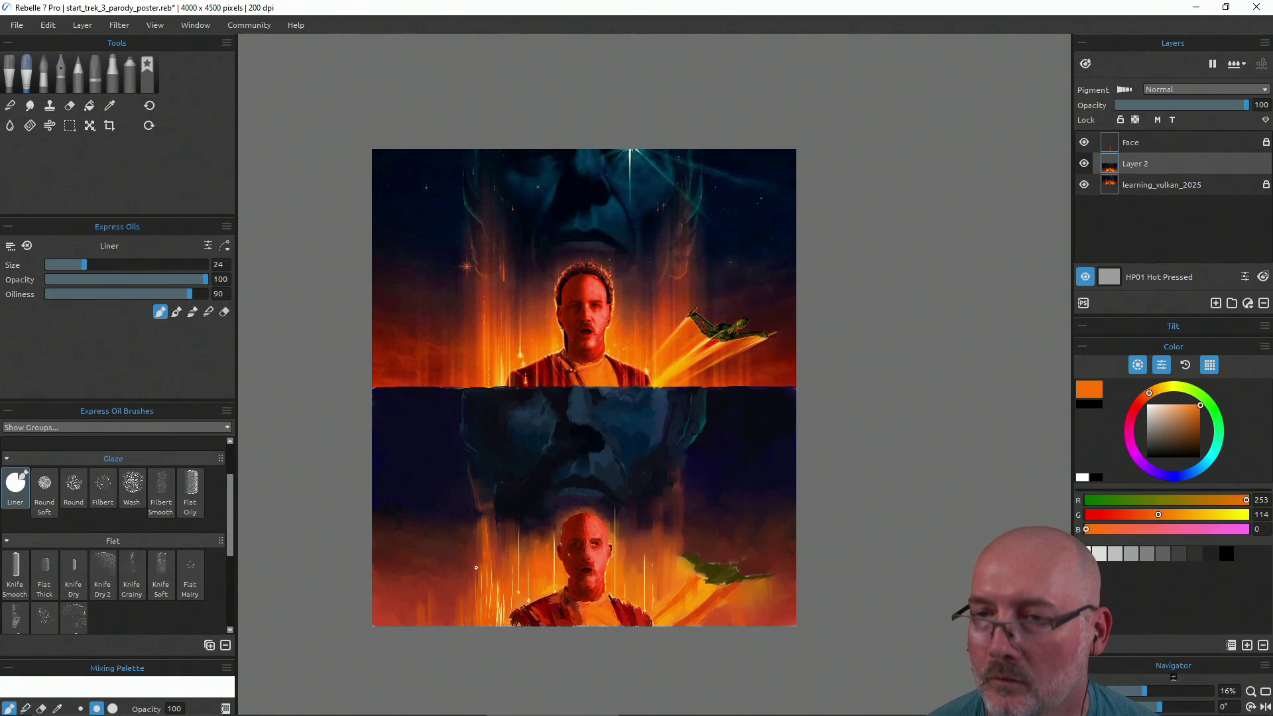
{"action": "left_click", "coordinate": [1193, 404]}
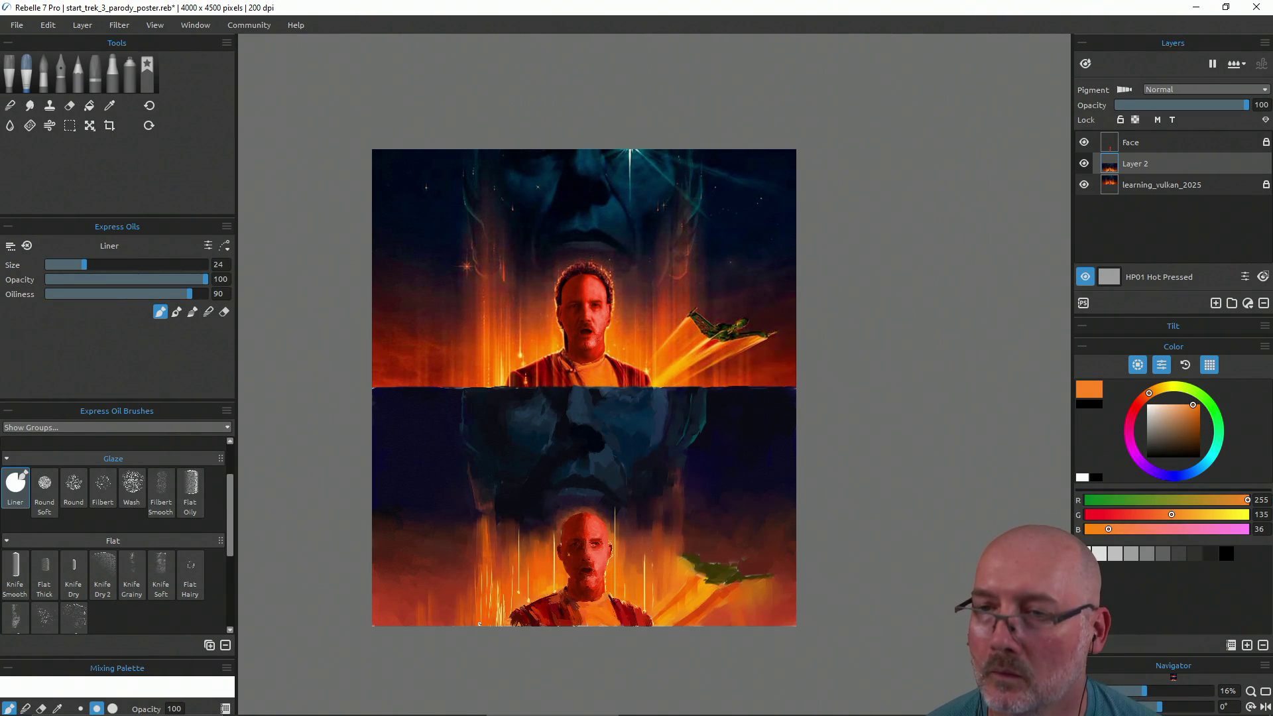
{"action": "left_click_drag", "start_coordinate": [479, 574], "coordinate": [479, 539]}
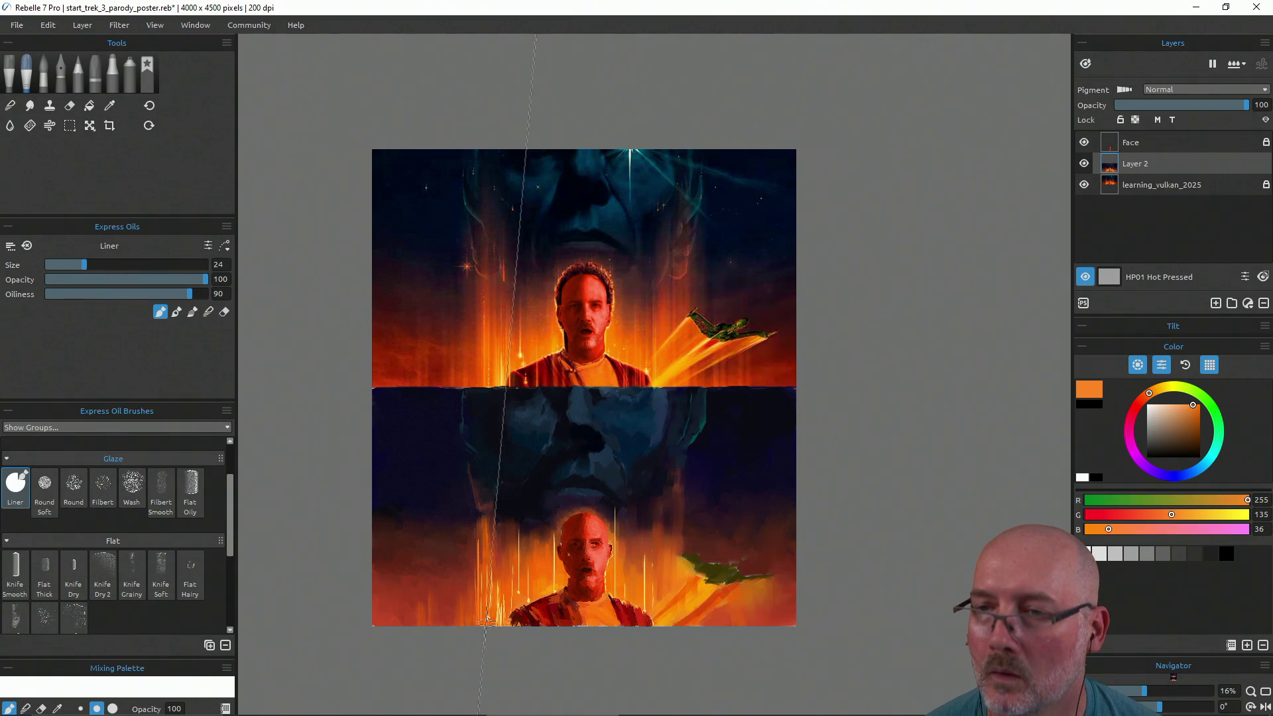
{"action": "left_click_drag", "start_coordinate": [486, 599], "coordinate": [486, 496]}
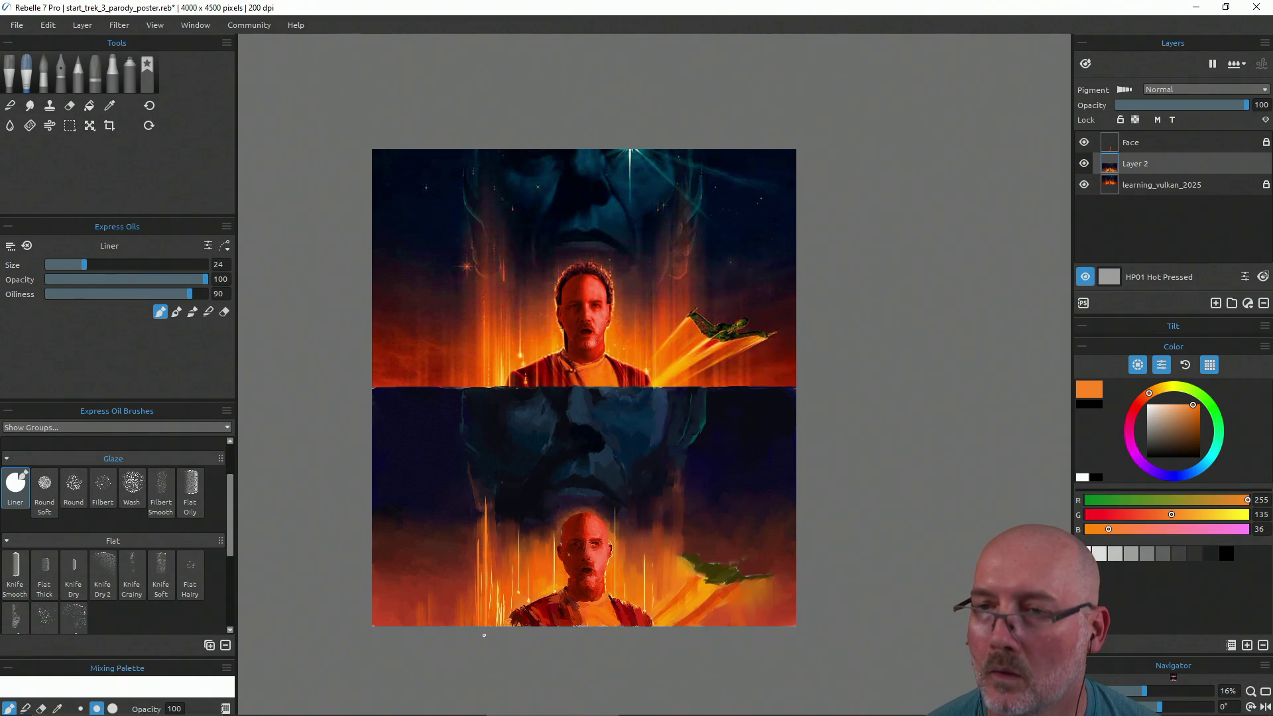
{"action": "left_click_drag", "start_coordinate": [476, 604], "coordinate": [476, 565]}
{"action": "key", "text": "ctrl+z"}
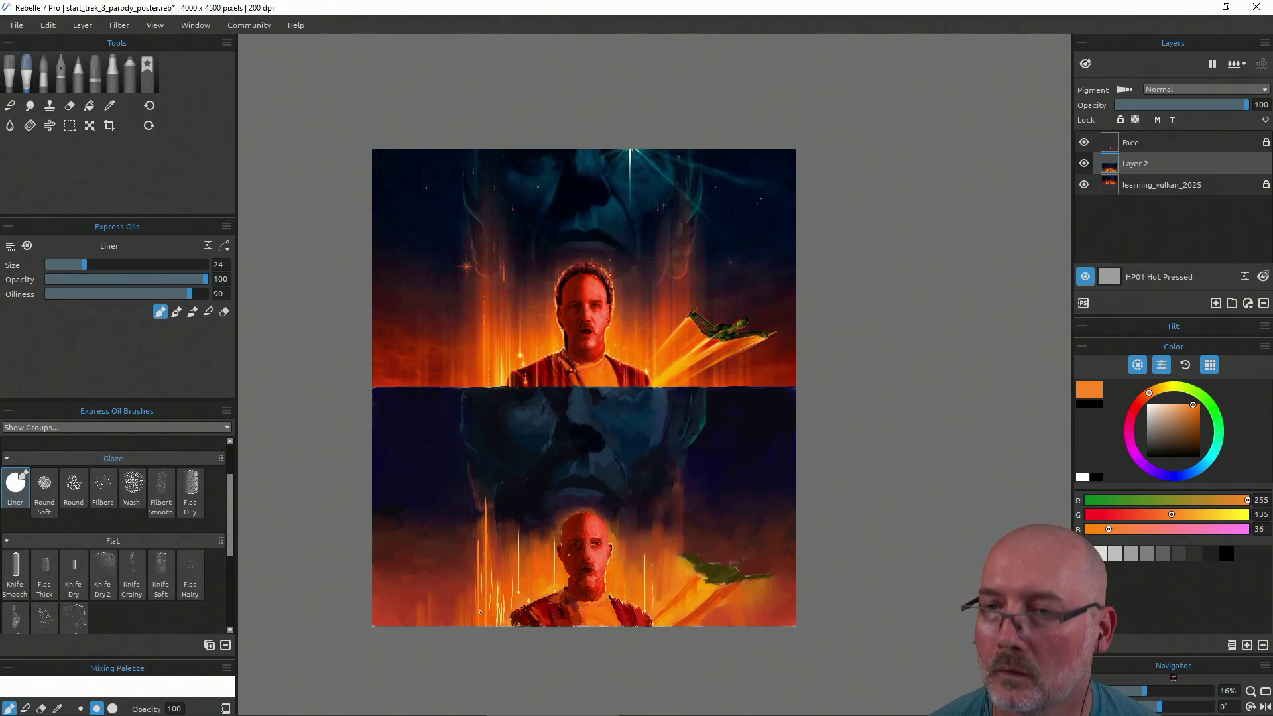
{"action": "key", "text": "ctrl+z"}
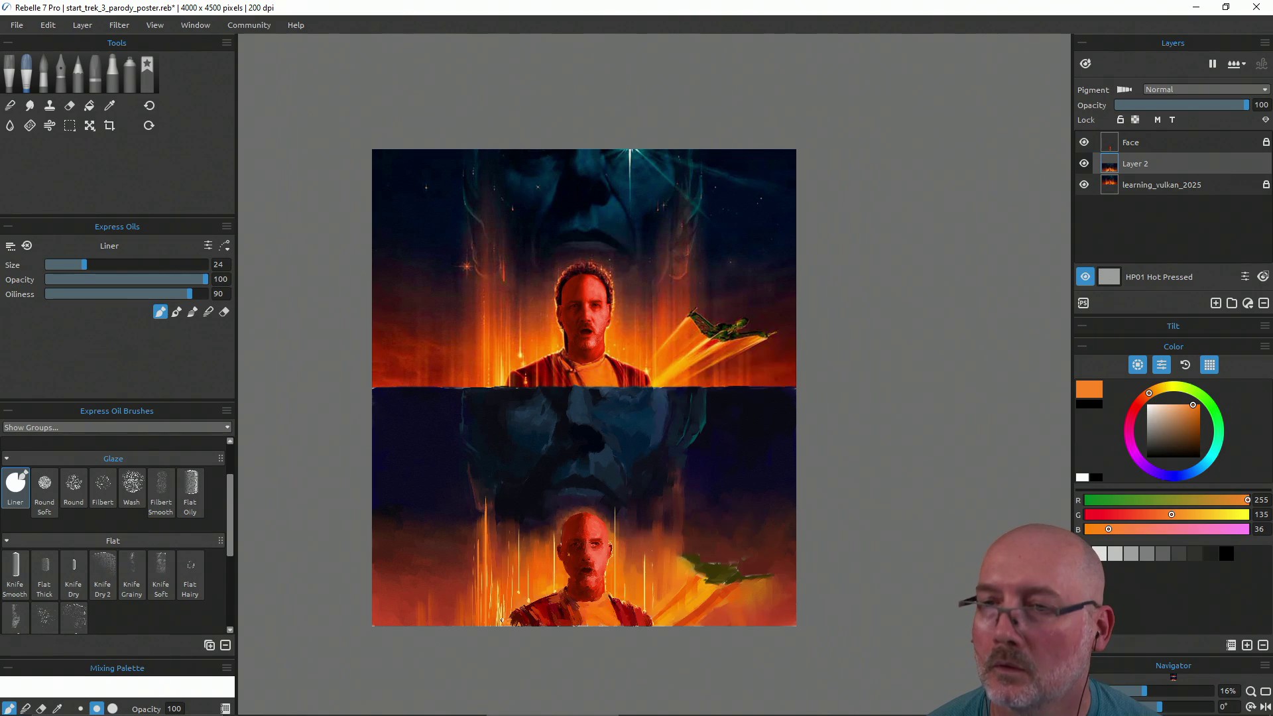
{"action": "key", "text": "ctrl+z"}
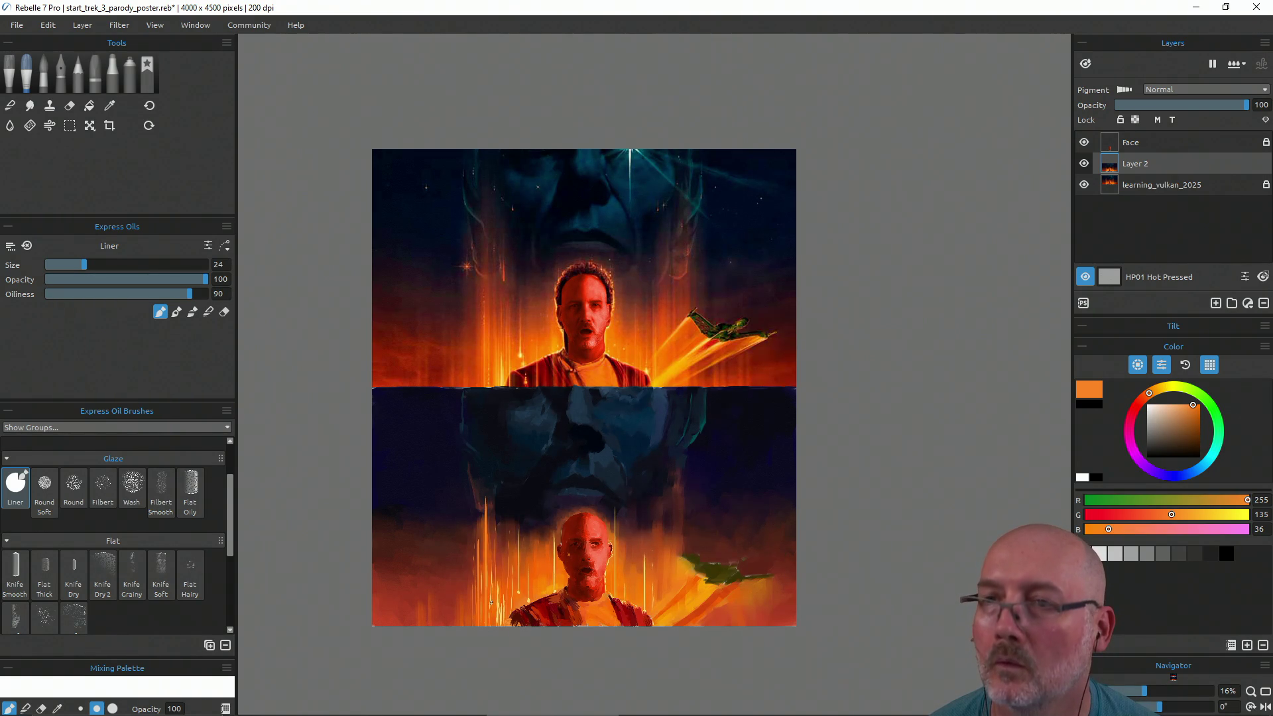
Add thin orange streaks rising into the dark area and near the ship, undoing misplaced ones
{"action": "left_click_drag", "start_coordinate": [489, 605], "coordinate": [493, 498]}
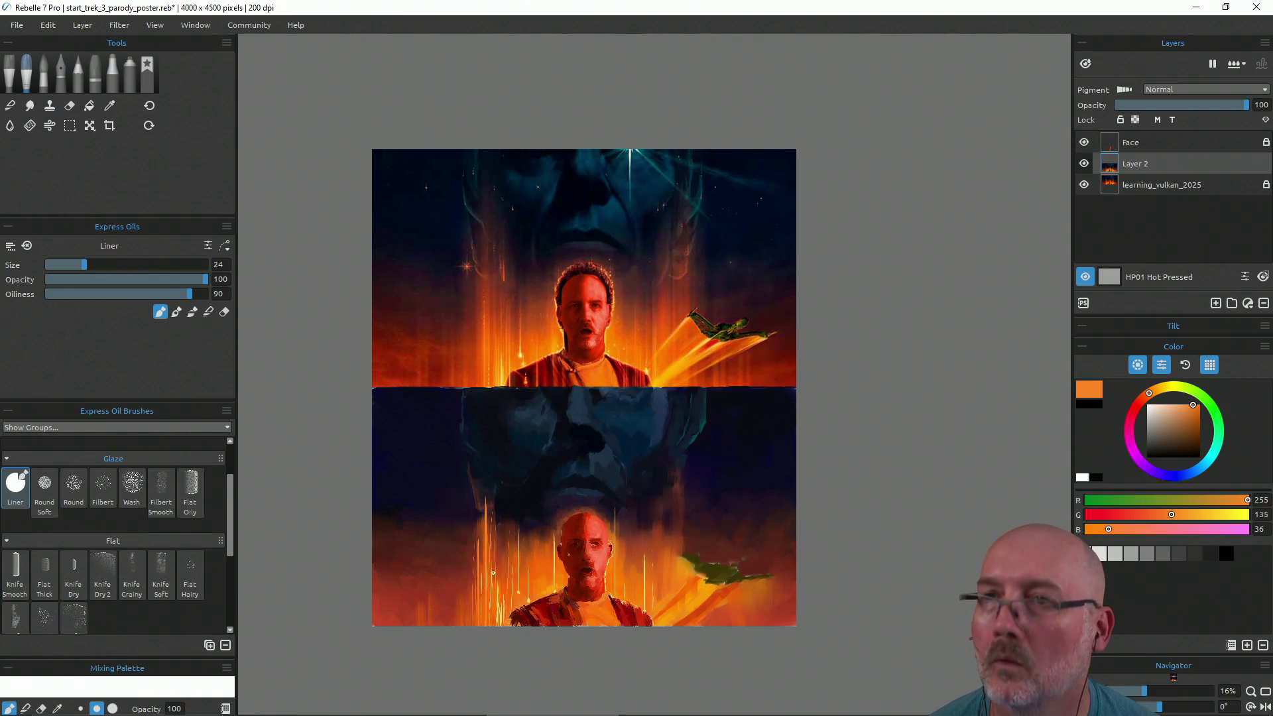
{"action": "left_click_drag", "start_coordinate": [490, 543], "coordinate": [491, 502]}
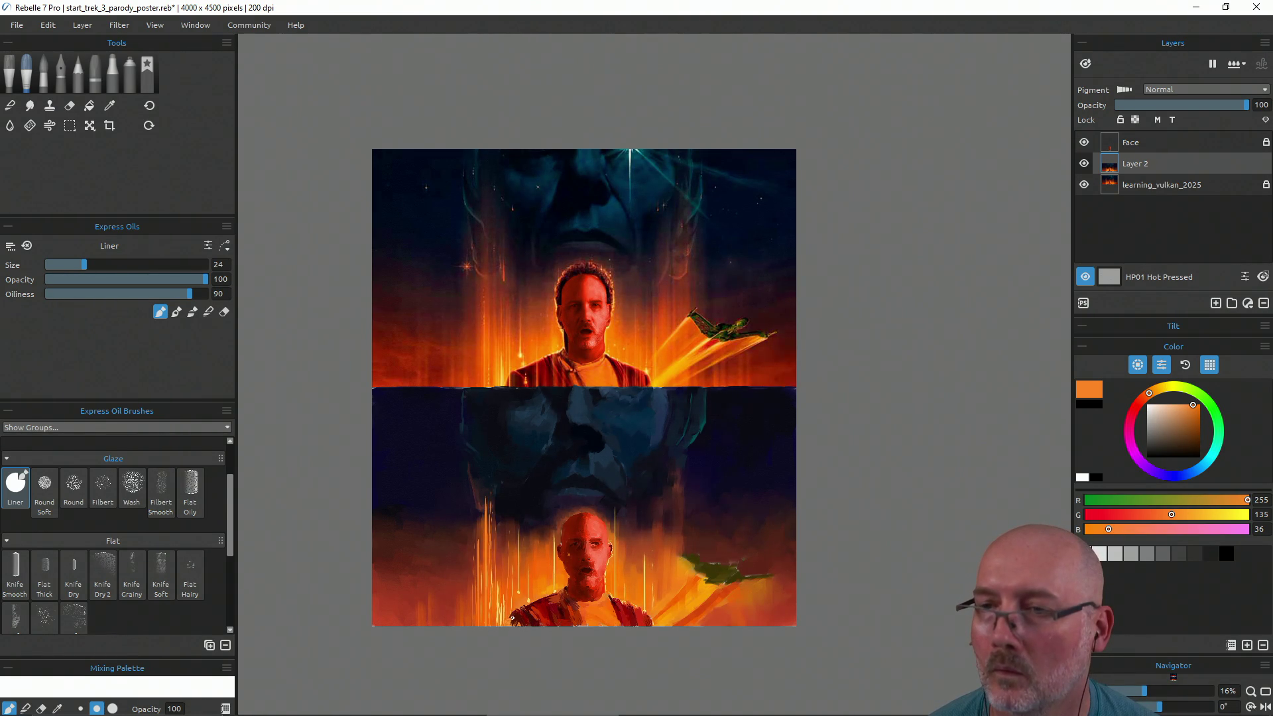
{"action": "left_click_drag", "start_coordinate": [519, 576], "coordinate": [519, 539]}
{"action": "key", "text": "ctrl+z"}
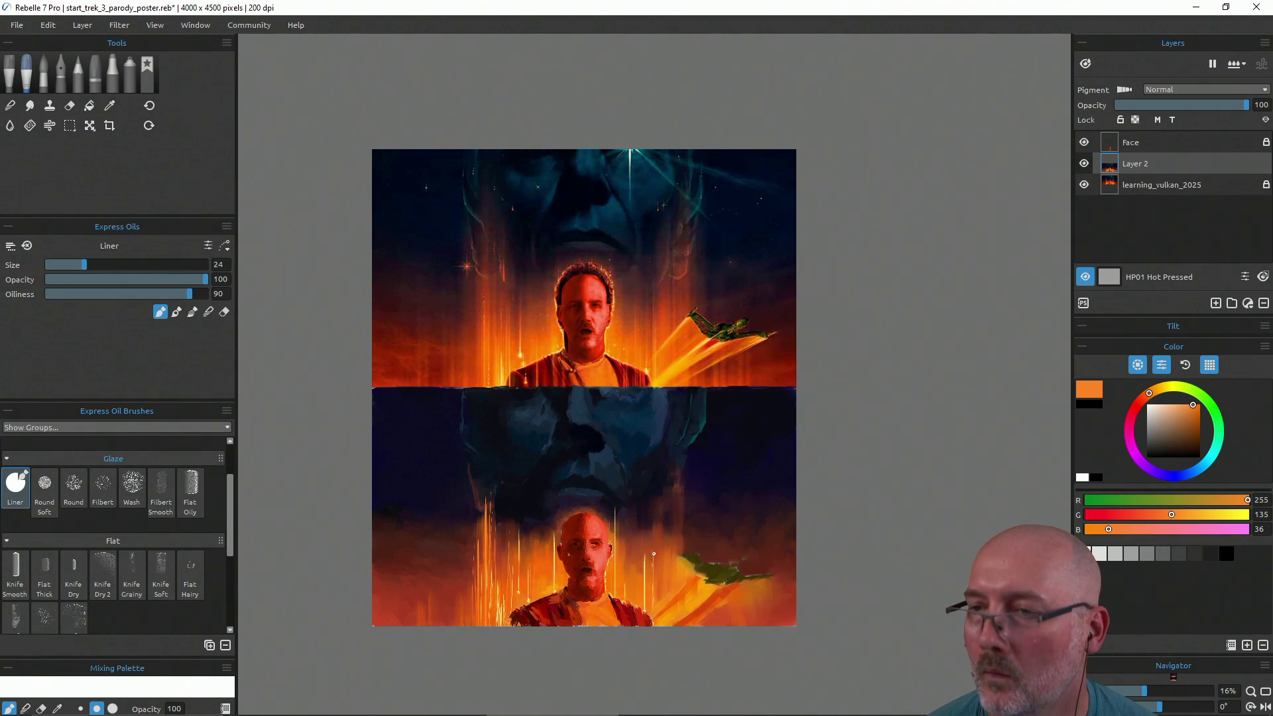
{"action": "key", "text": "shift"}
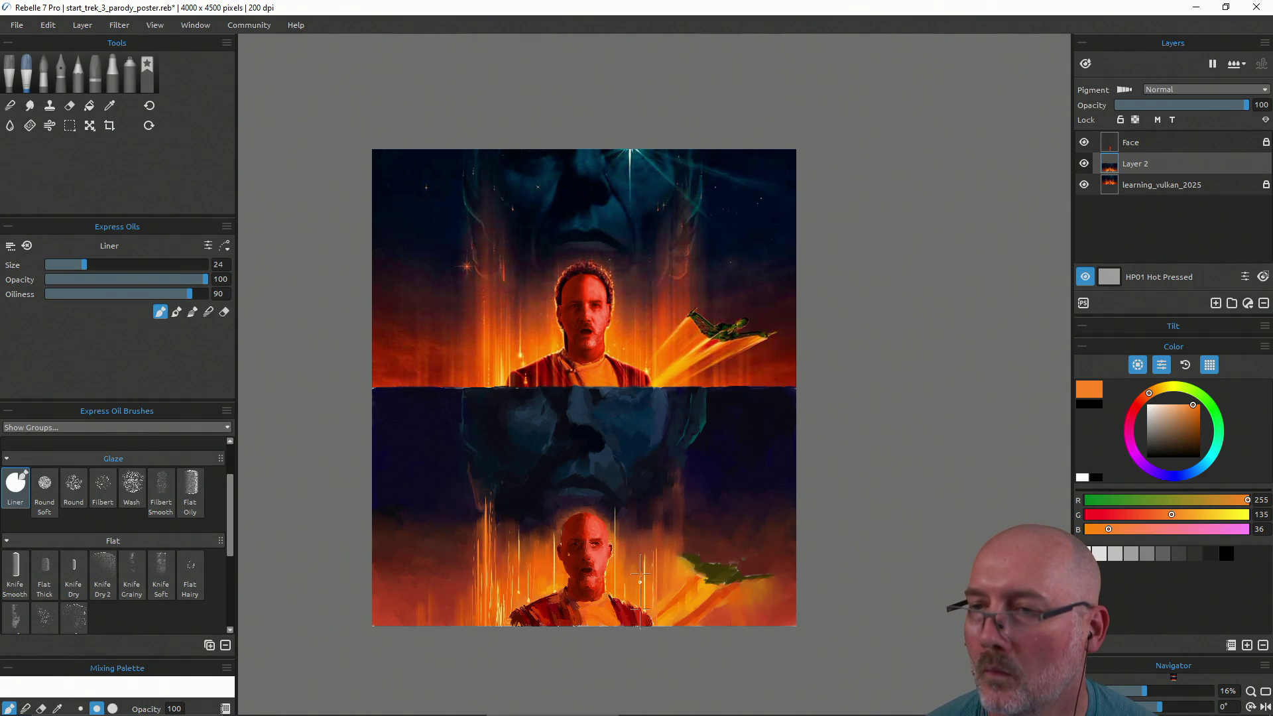
{"action": "left_click_drag", "start_coordinate": [630, 623], "coordinate": [630, 550]}
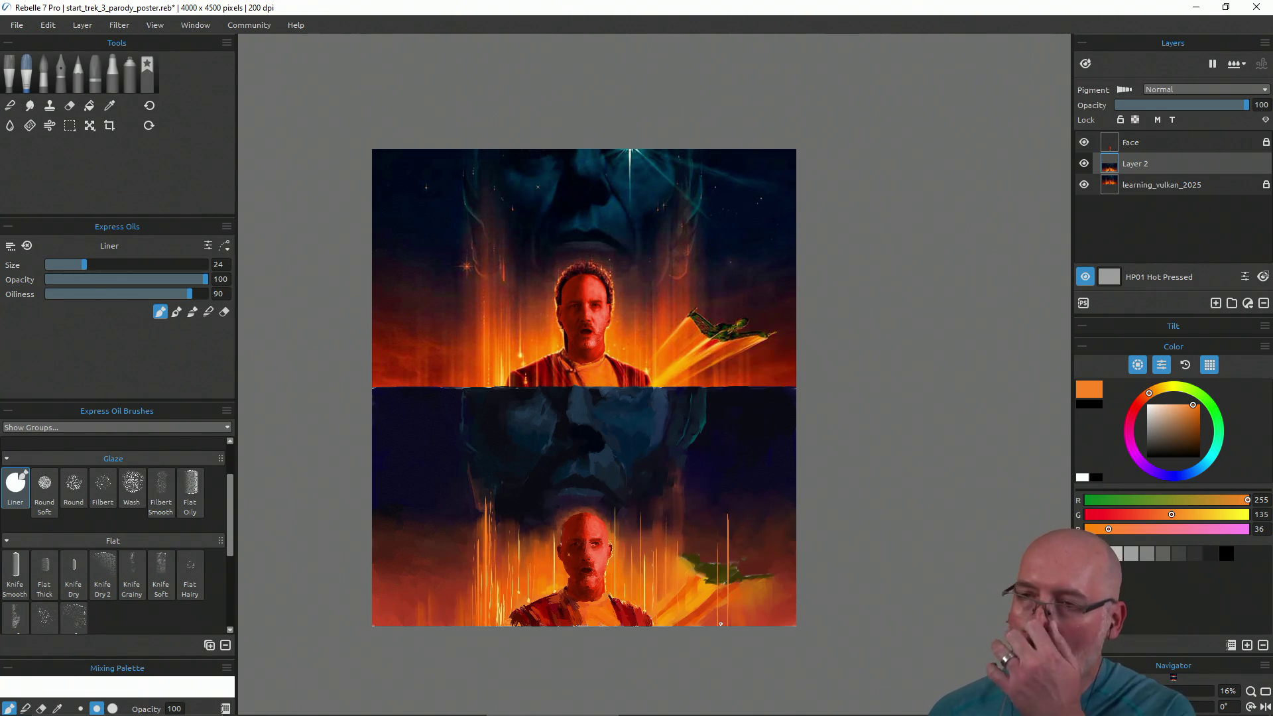
{"action": "key", "text": "alt"}
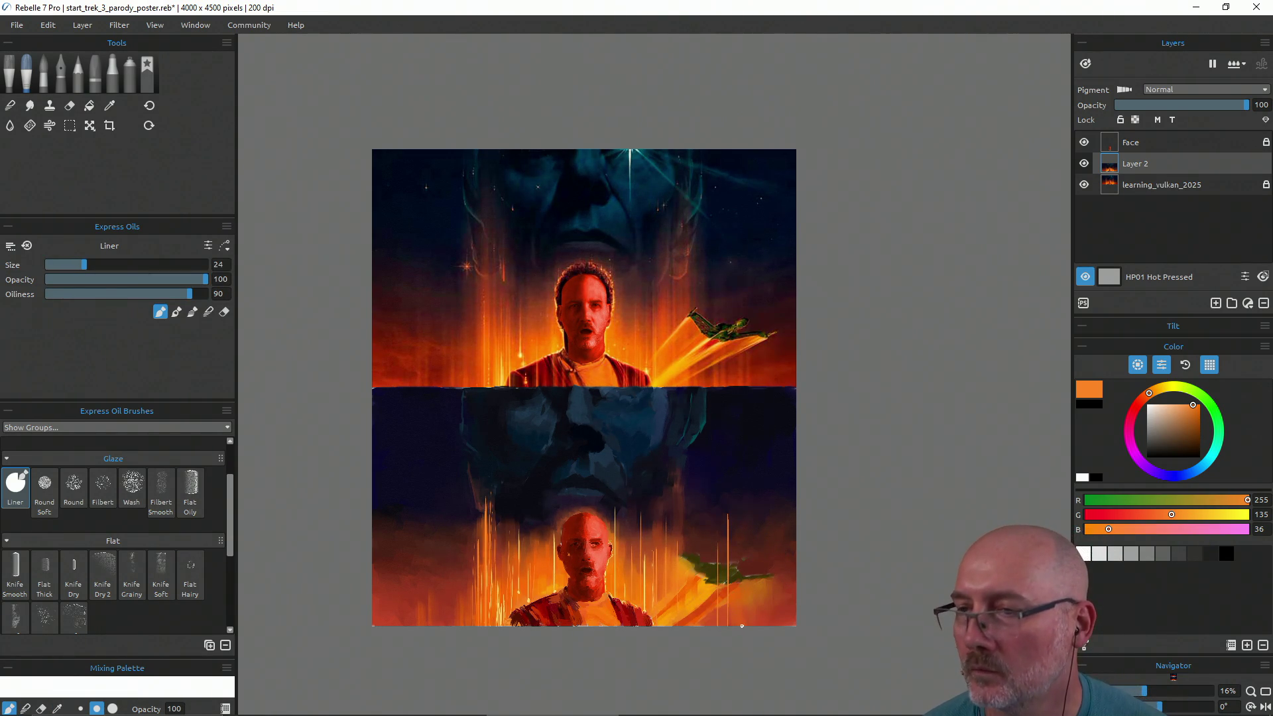
{"action": "key", "text": "ctrl+z"}
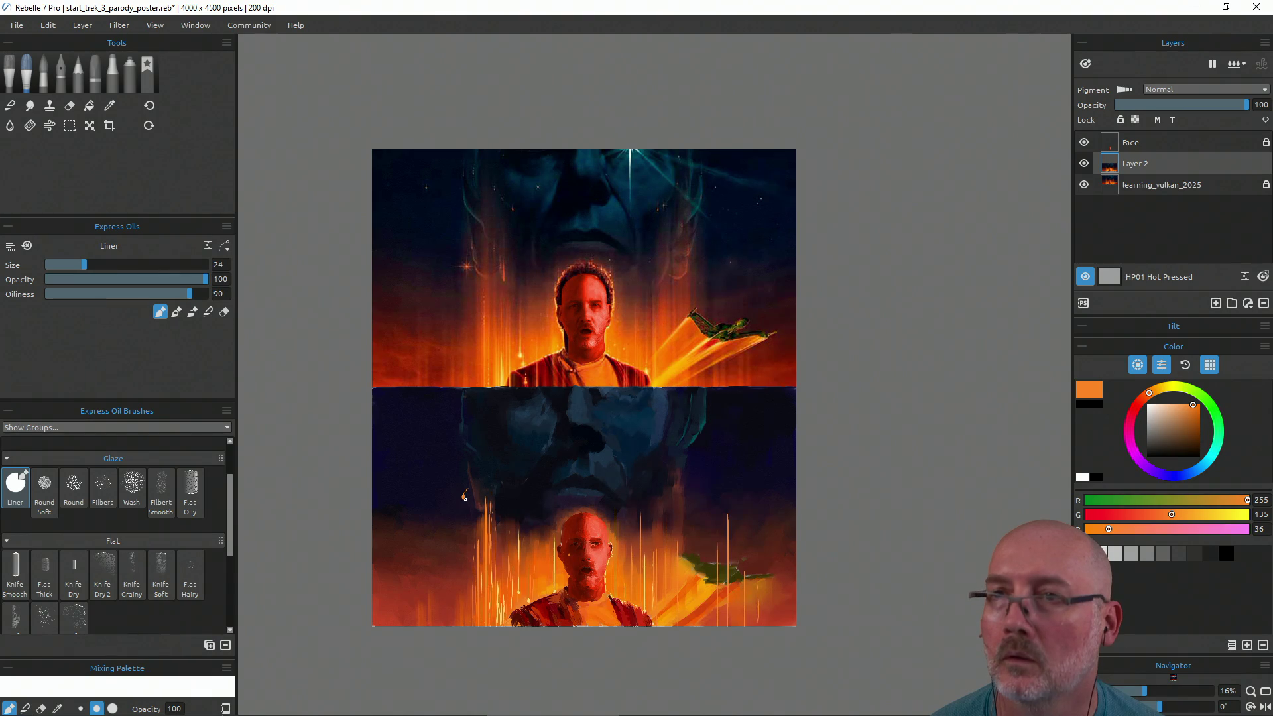
Add short bright streaks left of the face and a vertical streak above the ship
{"action": "left_click_drag", "start_coordinate": [463, 482], "coordinate": [464, 500]}
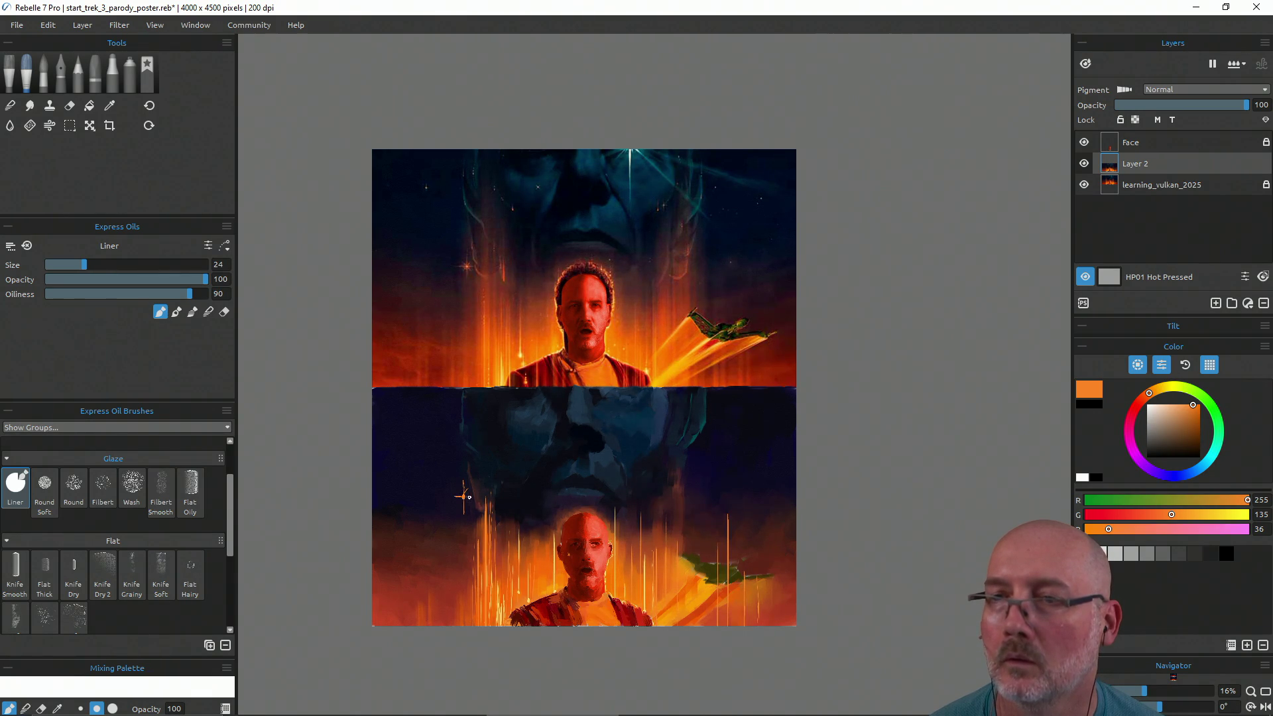
{"action": "left_click_drag", "start_coordinate": [484, 516], "coordinate": [483, 501]}
{"action": "left_click_drag", "start_coordinate": [641, 549], "coordinate": [642, 505]}
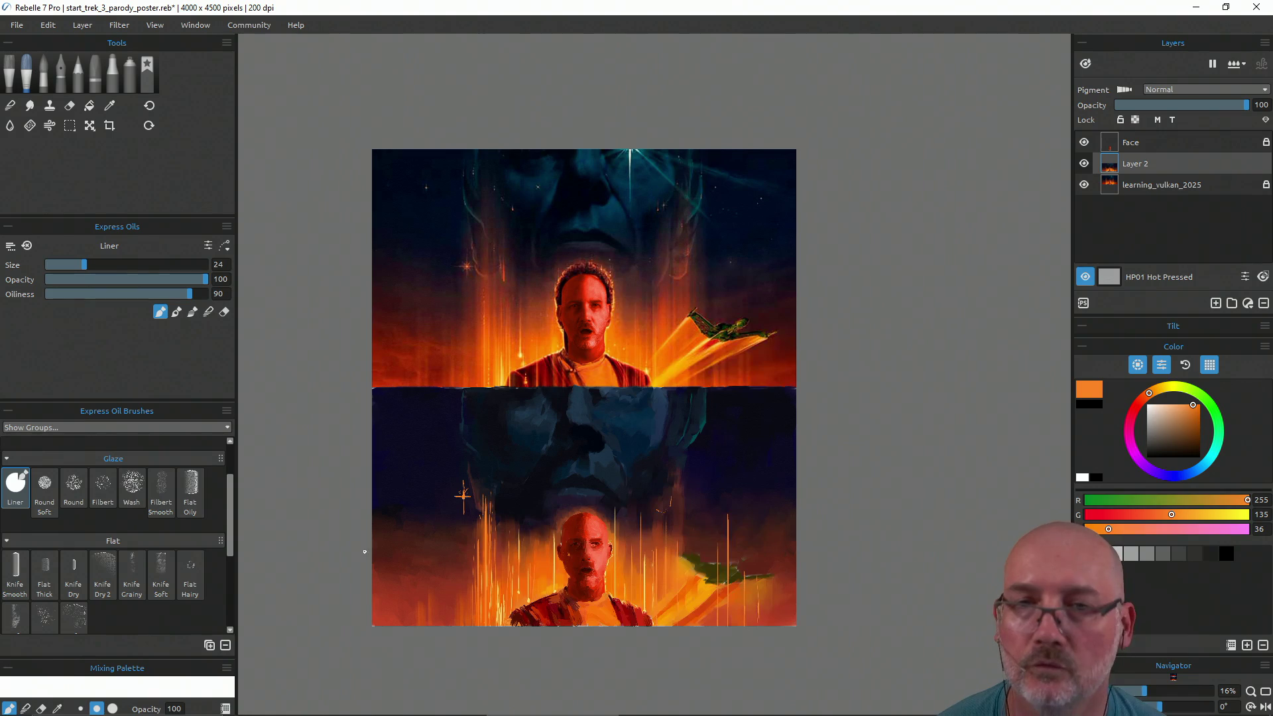
Switch to Knife Smooth in blend mode, undo stray strokes, and sample background and glow colours
{"action": "left_click", "coordinate": [20, 569]}
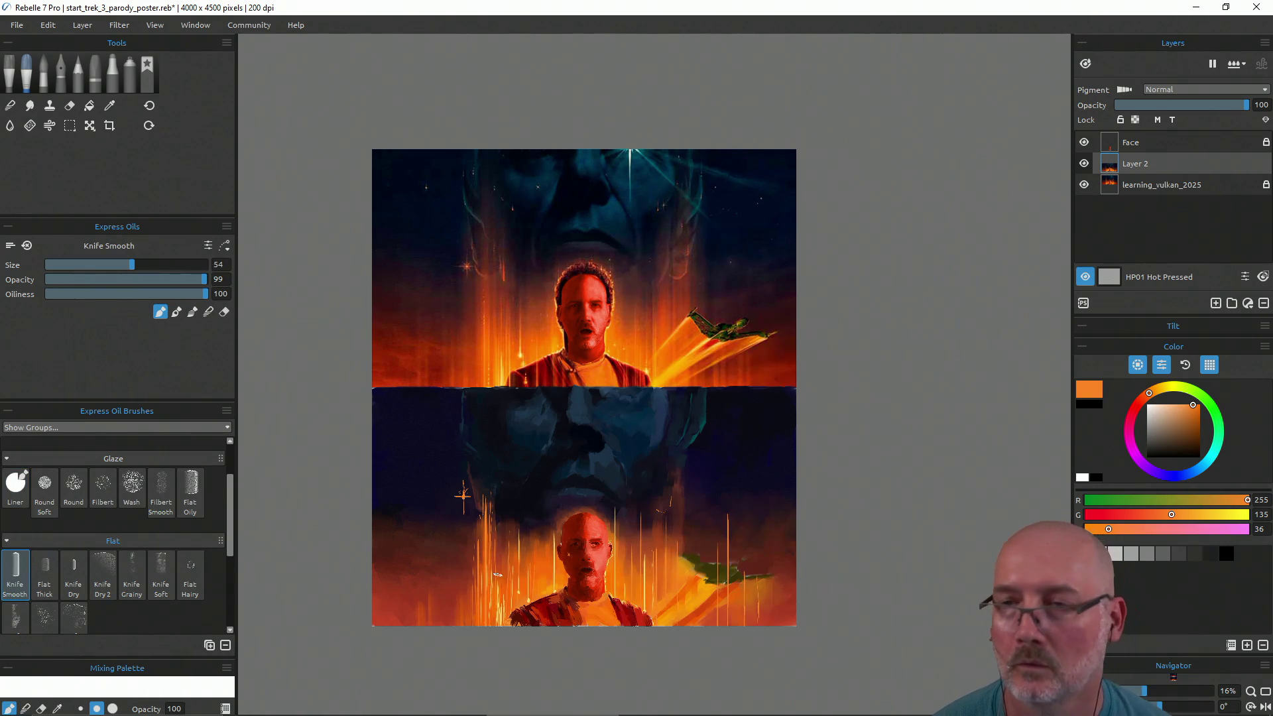
{"action": "key", "text": "s"}
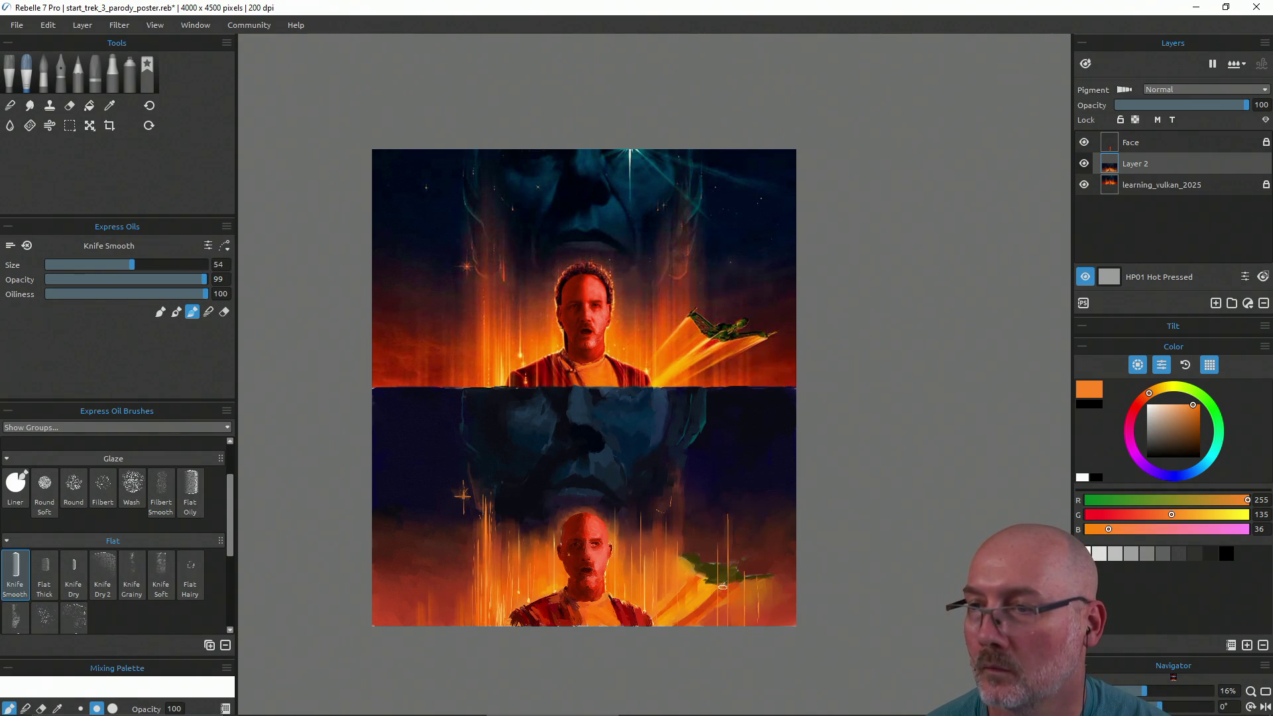
{"action": "key", "text": "ctrl+z"}
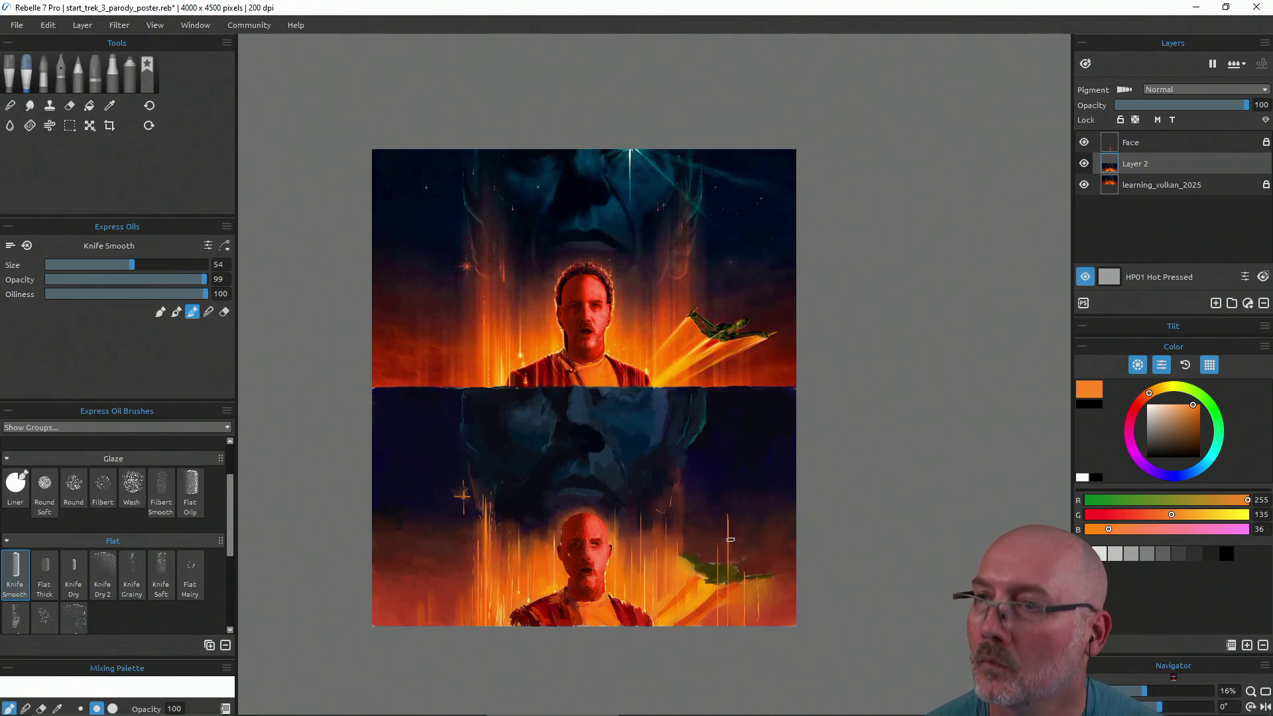
{"action": "left_click", "coordinate": [729, 505], "text": "alt"}
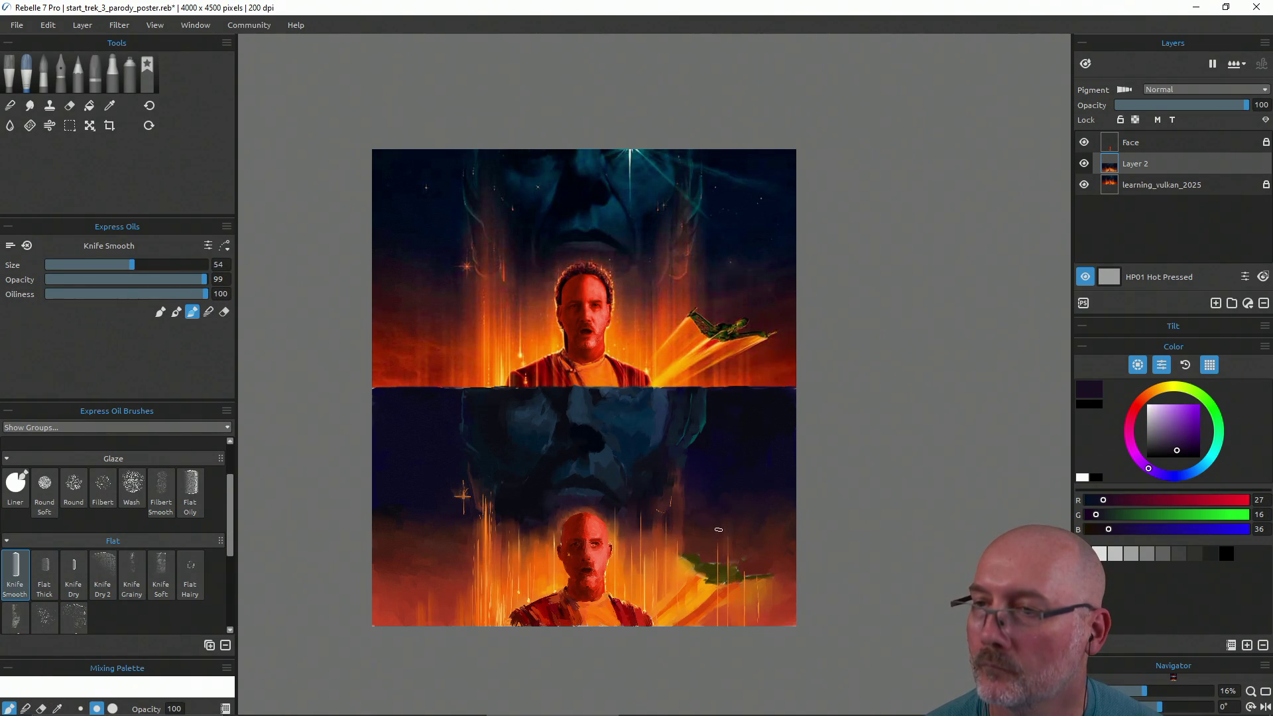
{"action": "left_click", "coordinate": [760, 610], "text": "alt"}
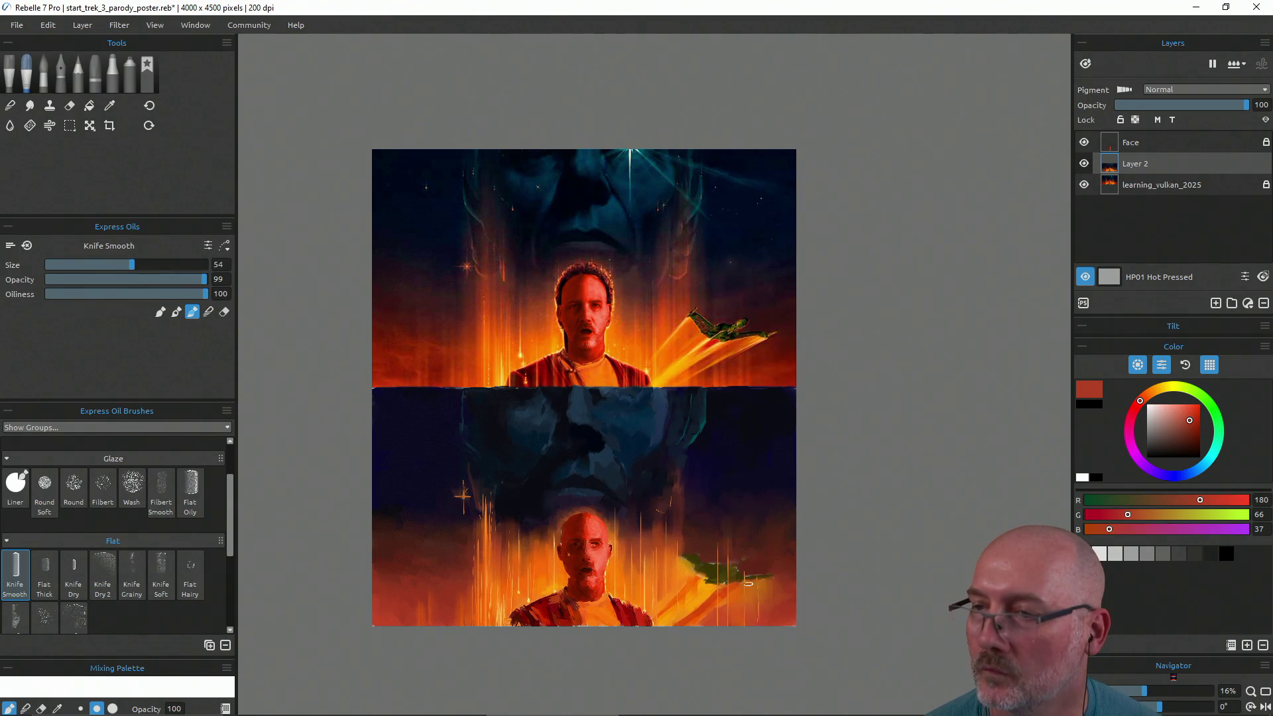
{"action": "left_click", "coordinate": [746, 618], "text": "alt"}
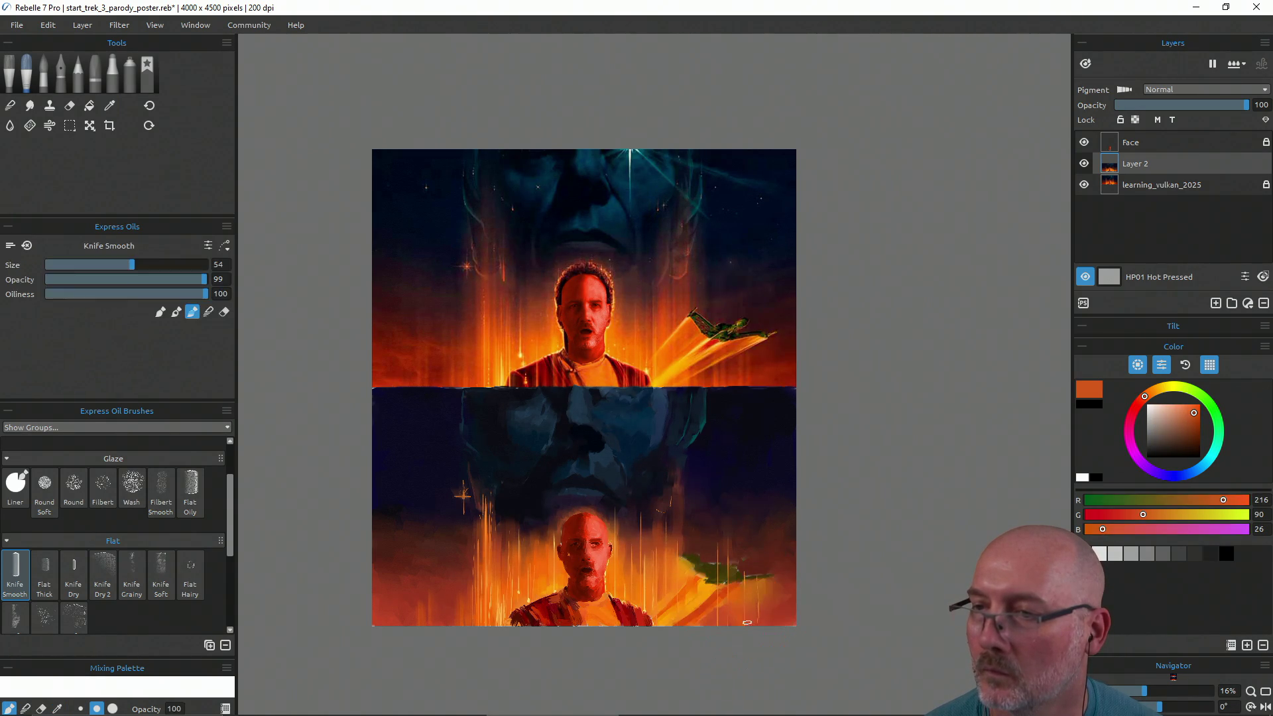
{"action": "key", "text": "ctrl+z"}
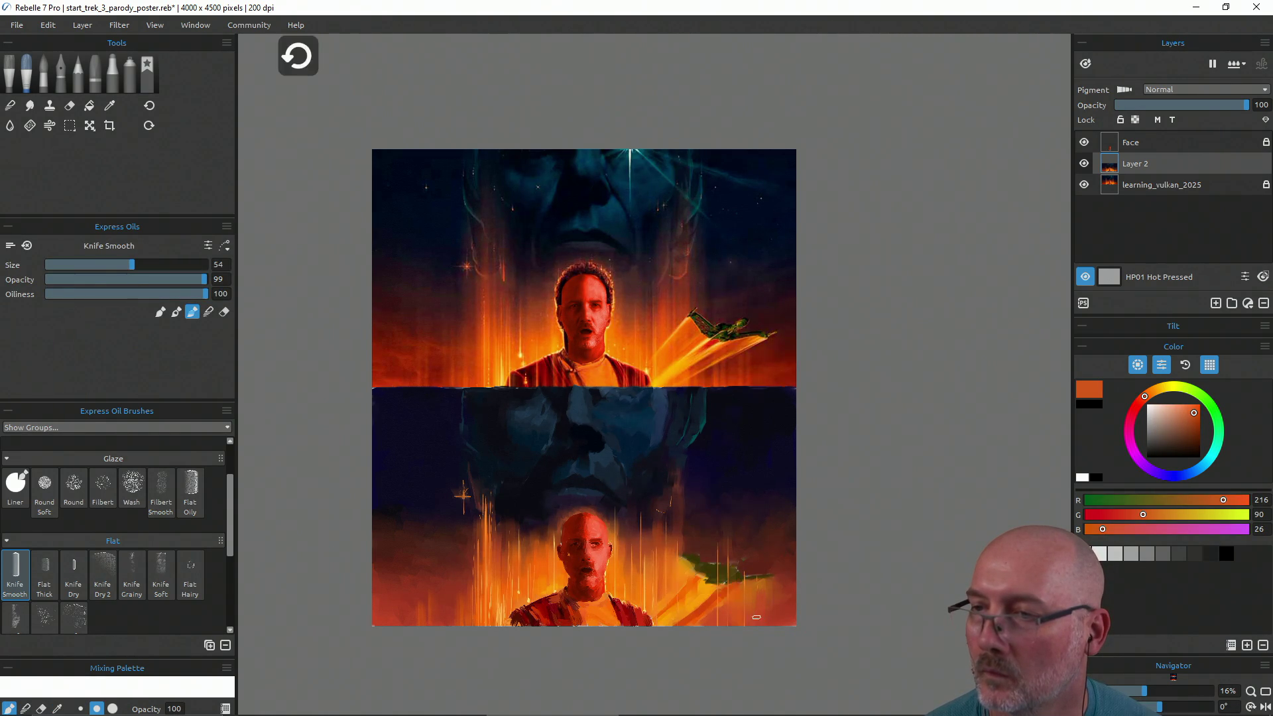
Load the knife with deeper orange (225, 99, 17) from the lower face, in Paint mode at size 33
{"action": "left_click", "coordinate": [520, 560], "text": "alt"}
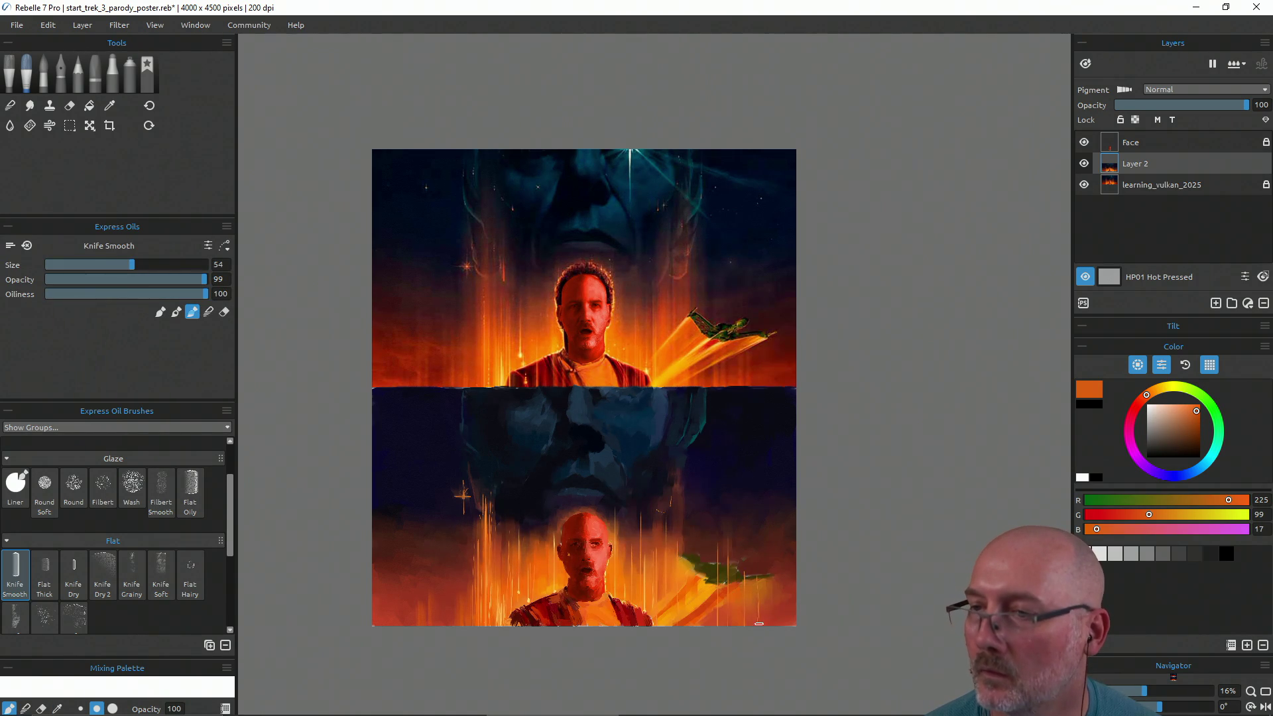
{"action": "key", "text": "ctrl"}
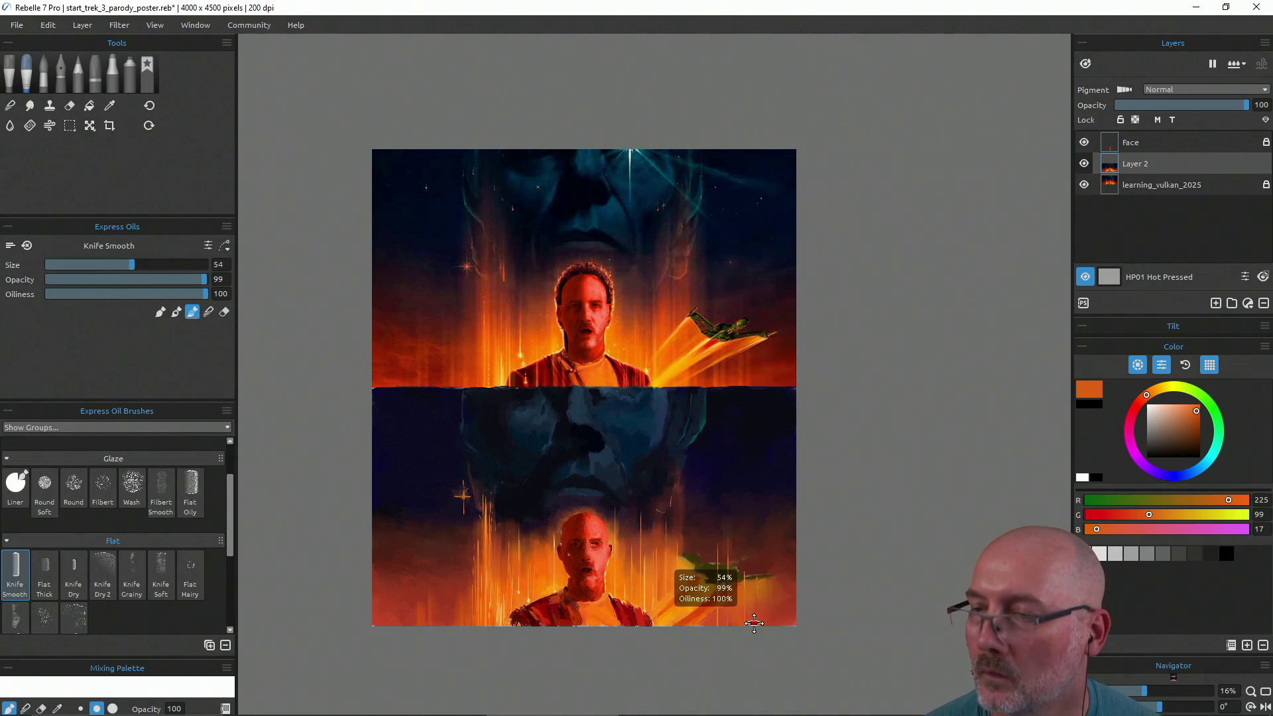
{"action": "key", "text": "b"}
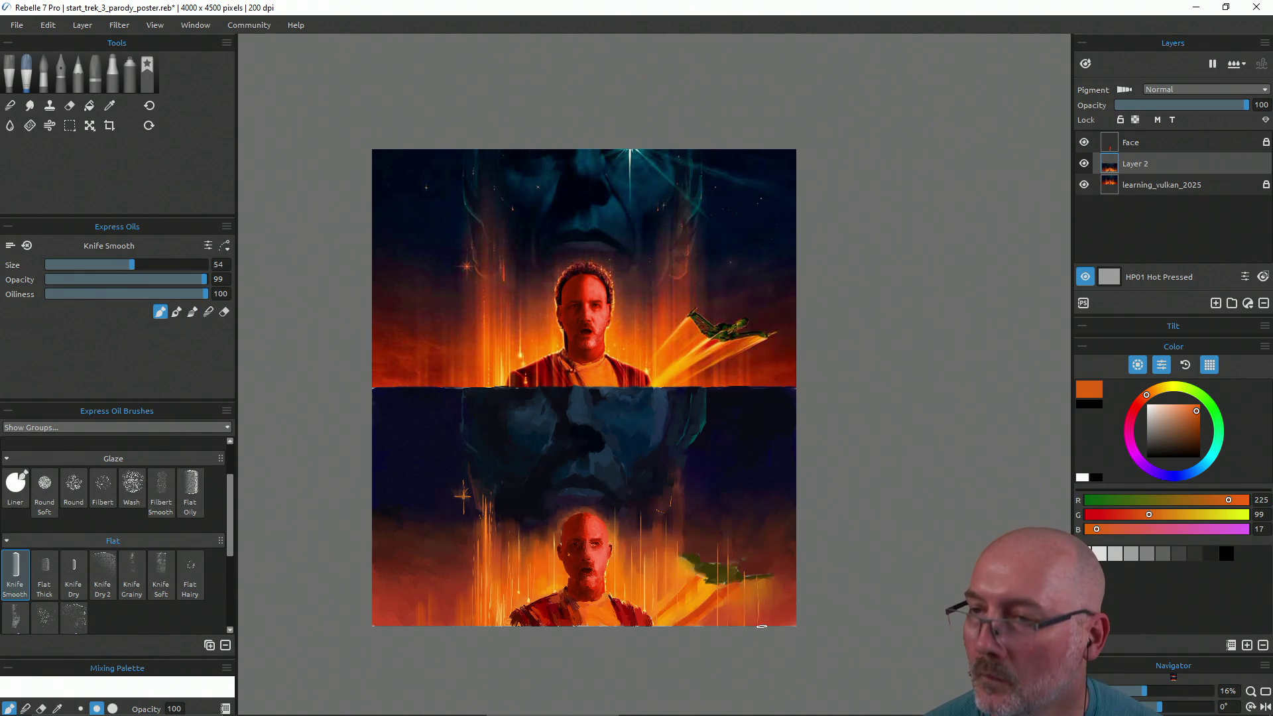
{"action": "key", "text": "bracketleft"}
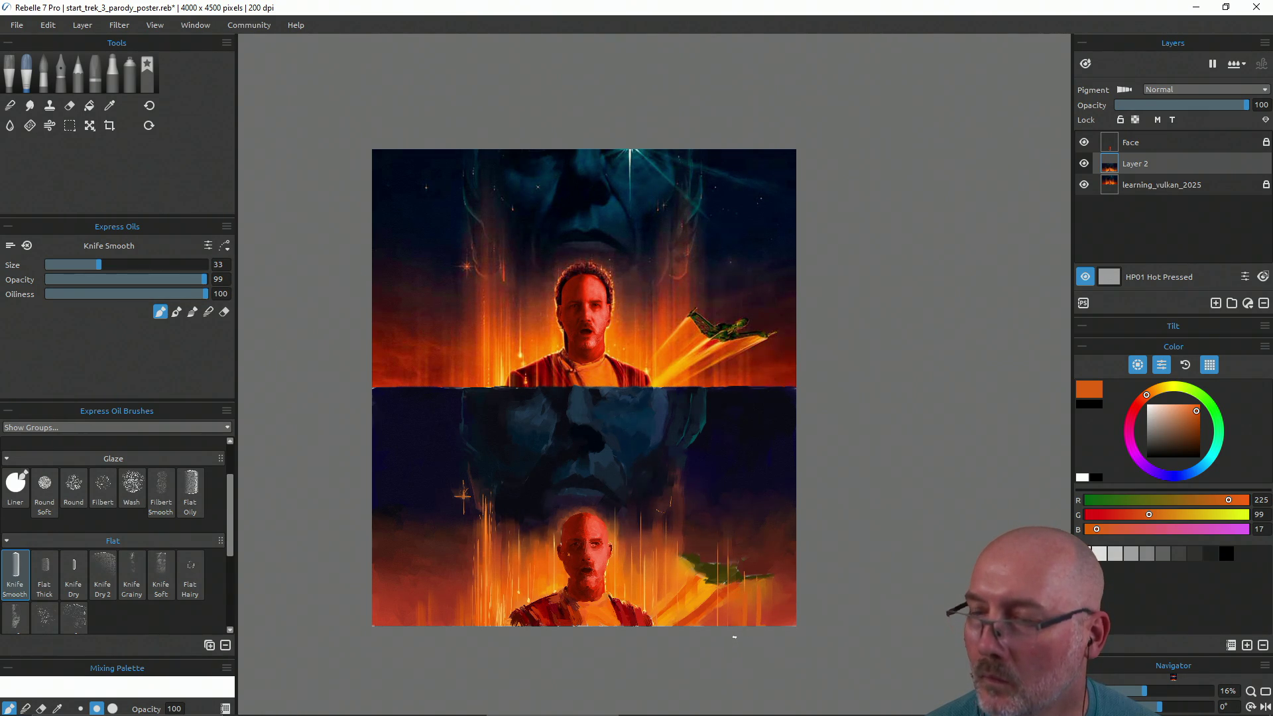
{"action": "key", "text": "ctrl+z"}
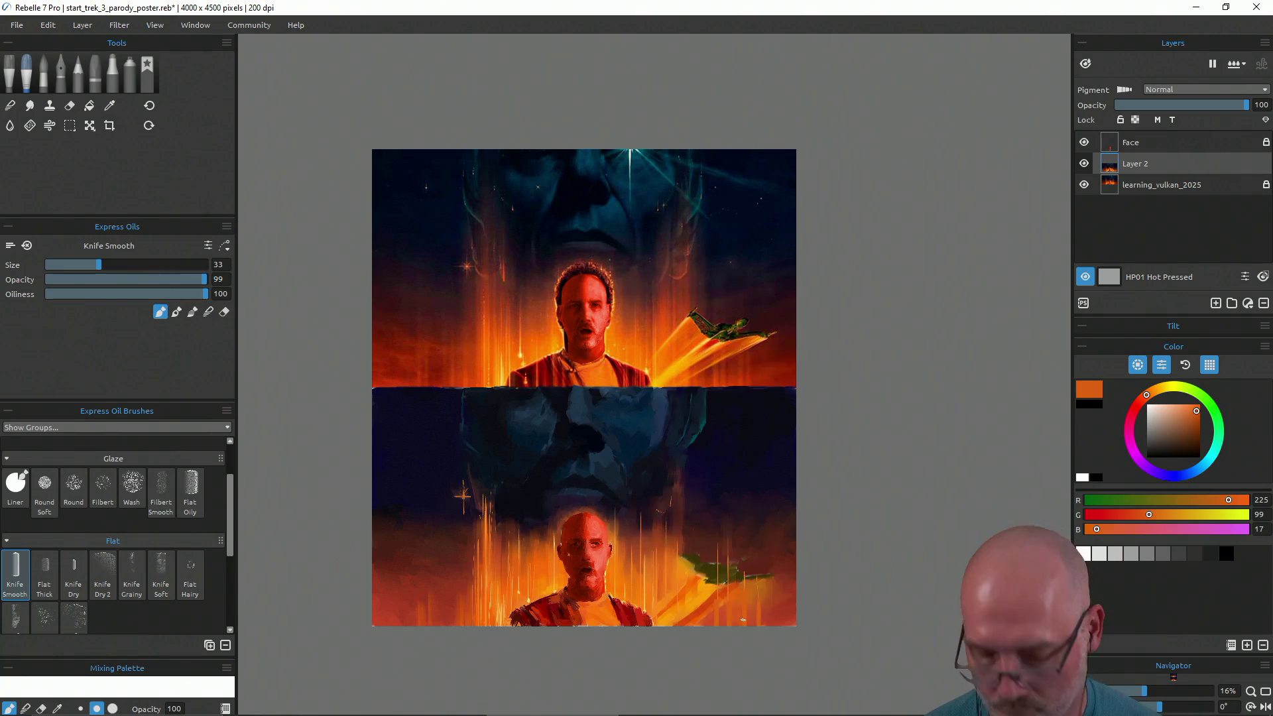
Set the knife to Blend and sample lower-face colours, ending on pale yellow (243, 201, 100)
{"action": "key", "text": "m"}
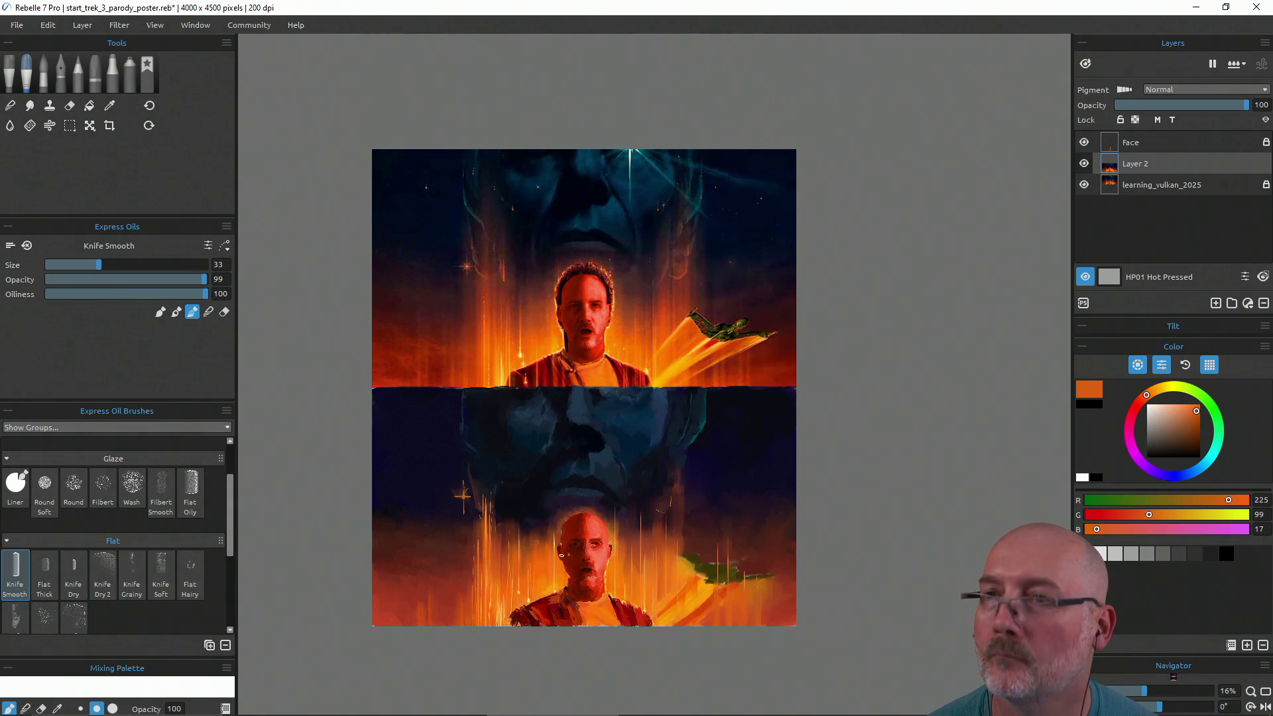
{"action": "left_click", "coordinate": [528, 599], "text": "alt"}
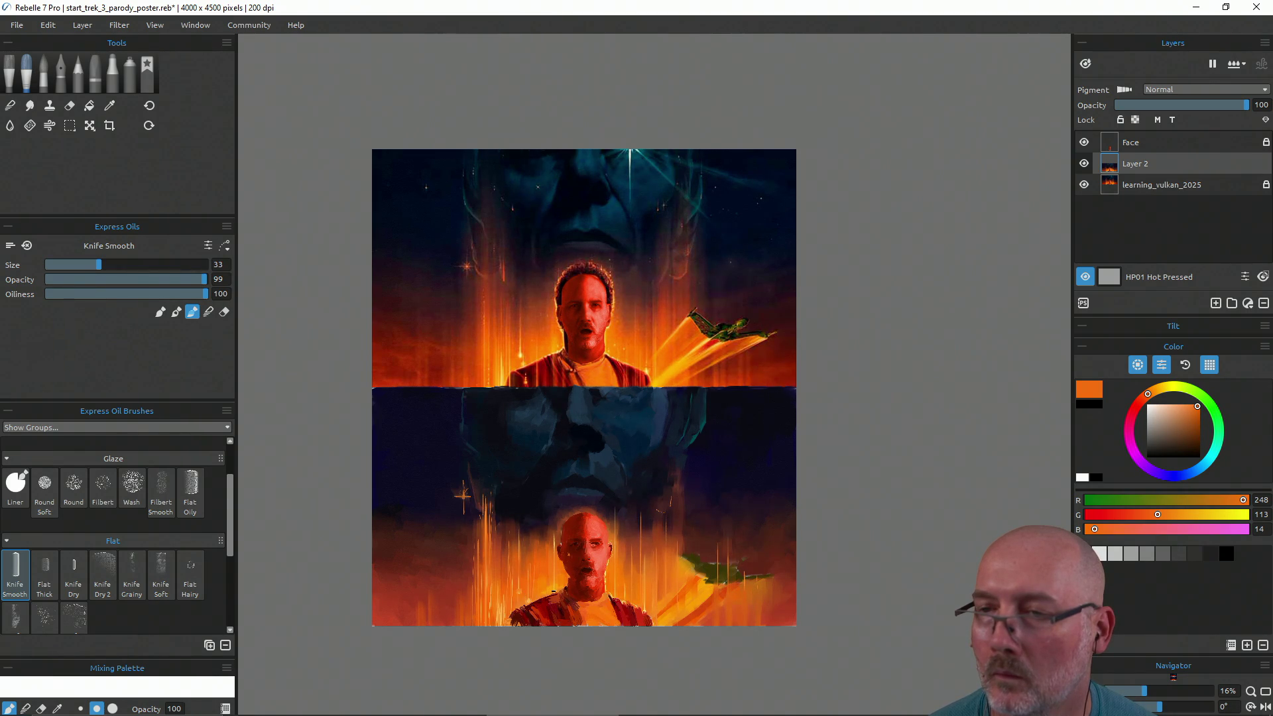
{"action": "left_click_drag", "start_coordinate": [549, 589], "coordinate": [555, 543]}
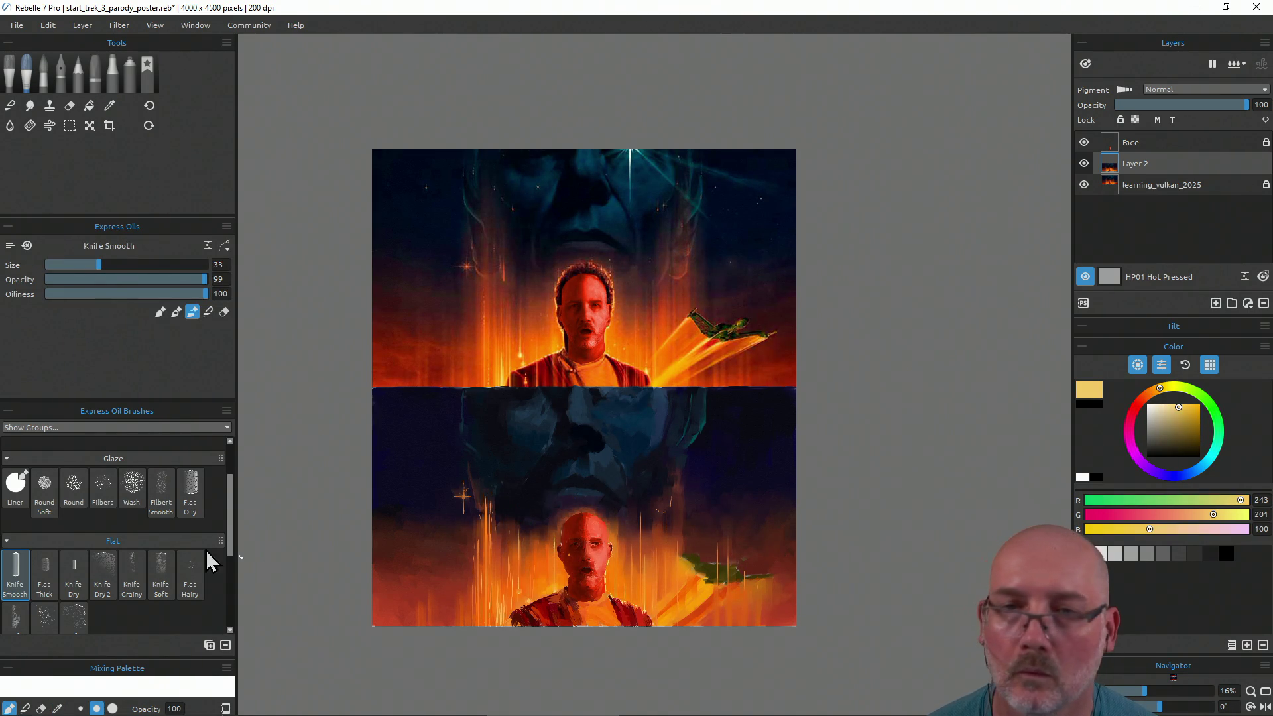
{"action": "left_click", "coordinate": [16, 486]}
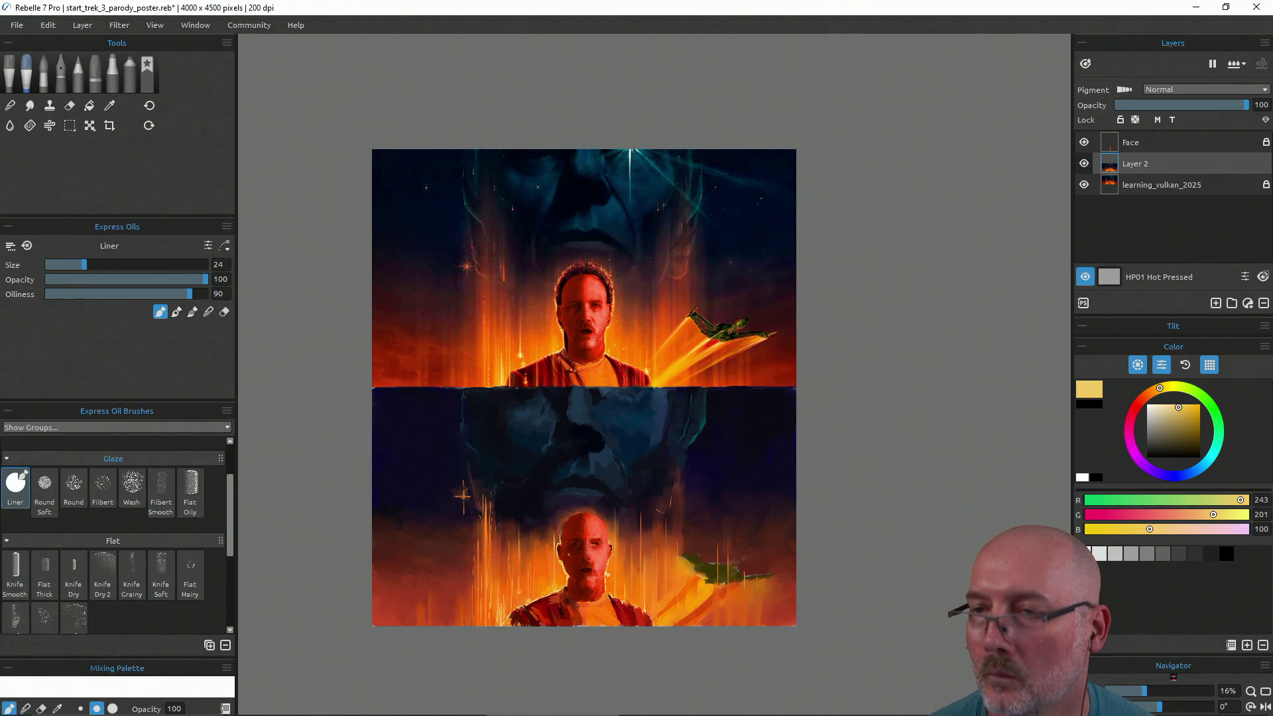
Sample light yellow from the face, draw a highlight line on the bald head, then set Blend
{"action": "key", "text": "i"}
{"action": "left_click_drag", "start_coordinate": [753, 615], "coordinate": [703, 607]}
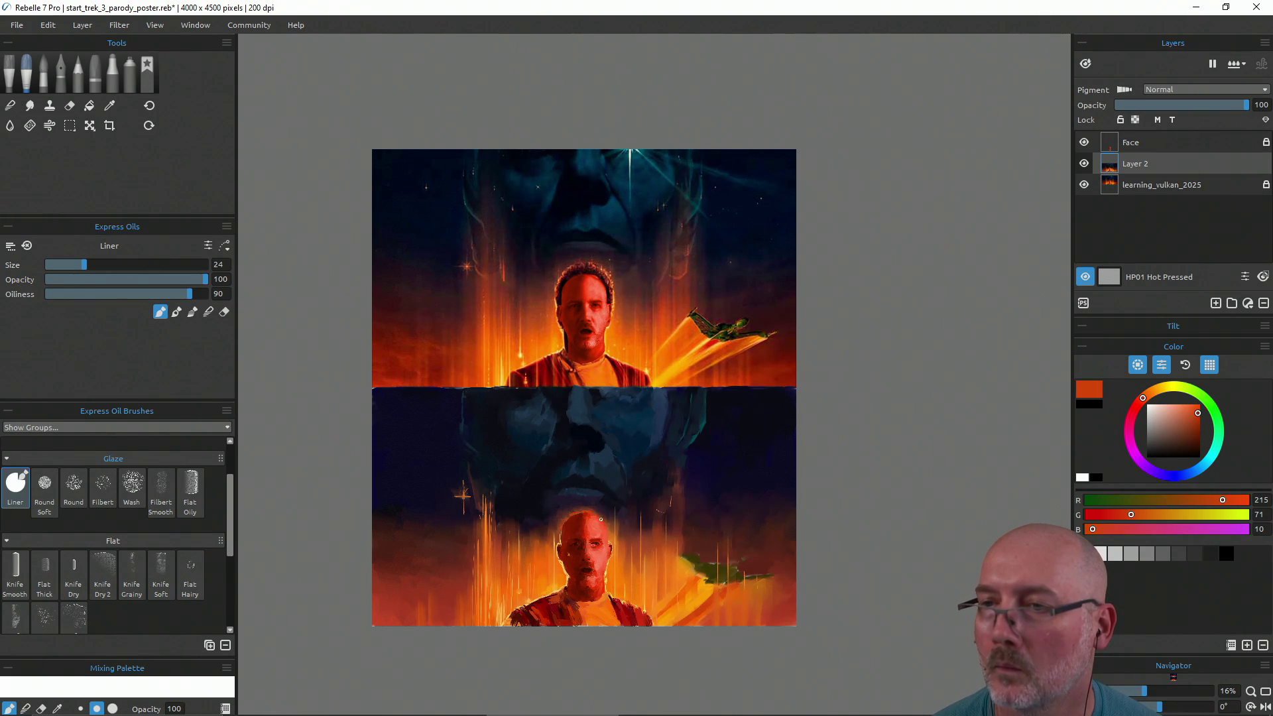
{"action": "key", "text": "ctrl+z"}
{"action": "left_click", "coordinate": [559, 544], "text": "alt"}
{"action": "left_click_drag", "start_coordinate": [558, 544], "coordinate": [561, 544]}
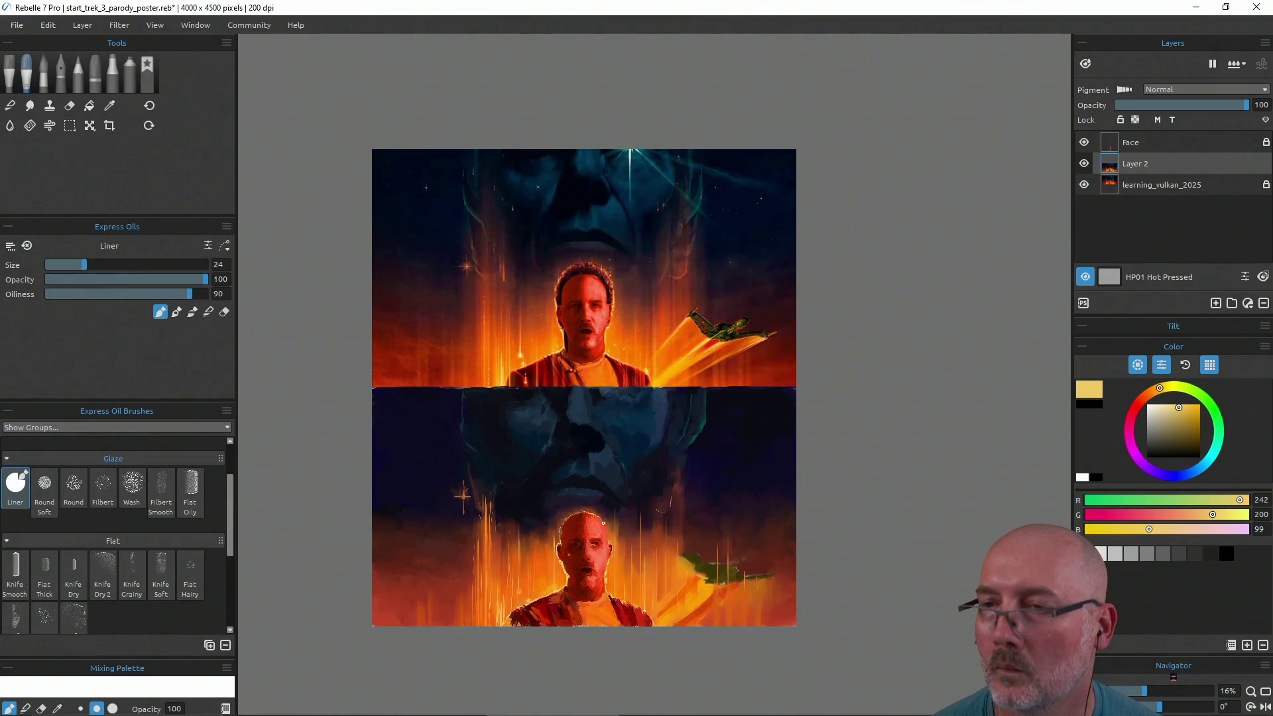
{"action": "left_click_drag", "start_coordinate": [605, 523], "coordinate": [586, 512]}
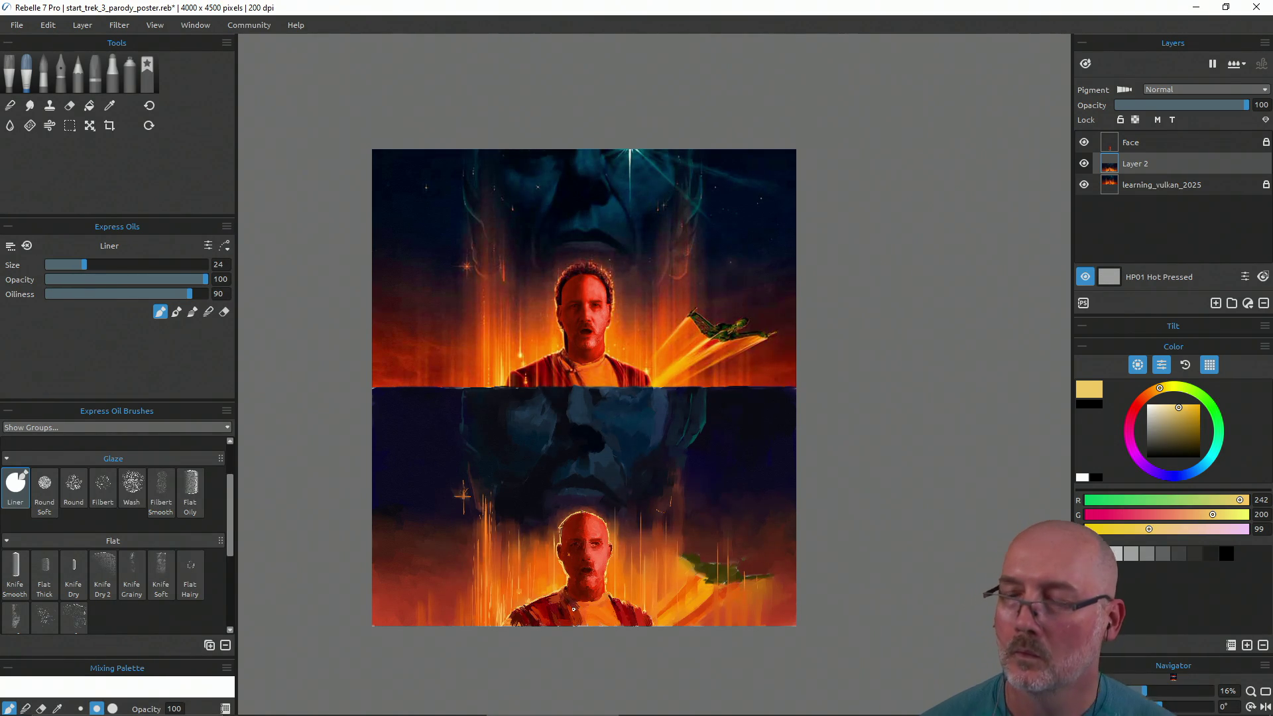
{"action": "key", "text": "n"}
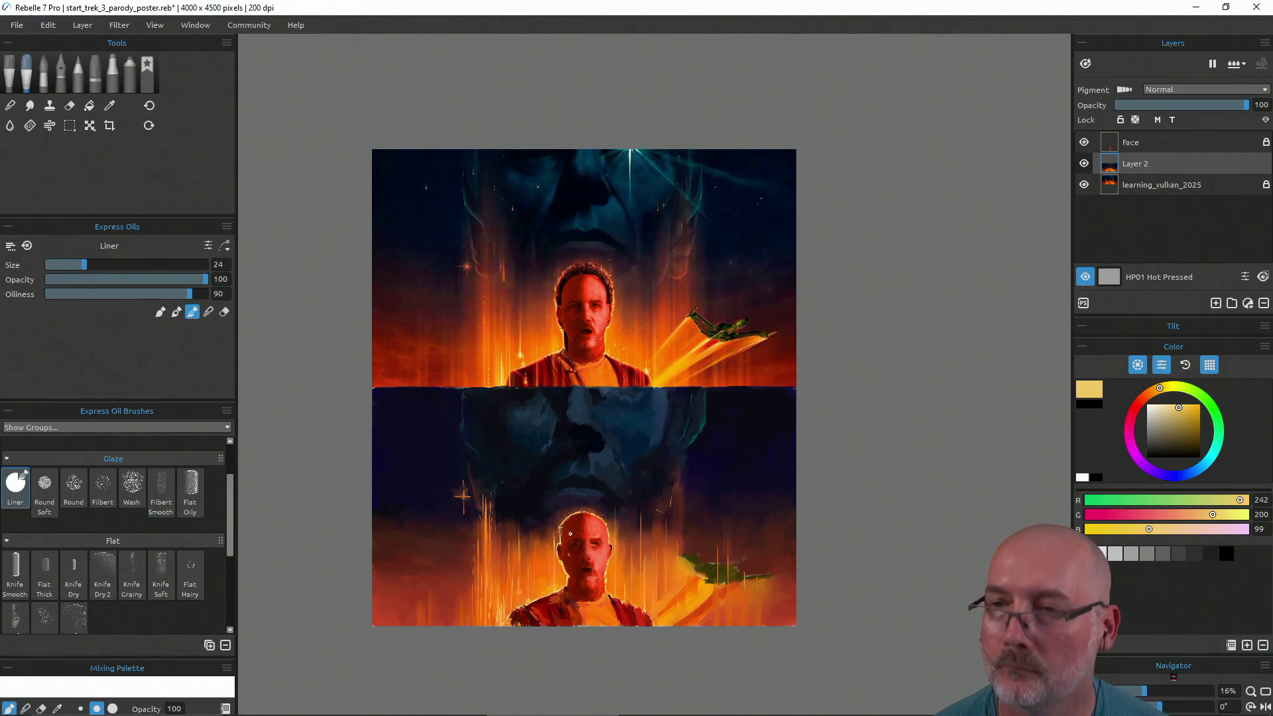
Return to Knife Smooth and sample the lower background's dark purple (32, 24, 43)
{"action": "left_click", "coordinate": [15, 570]}
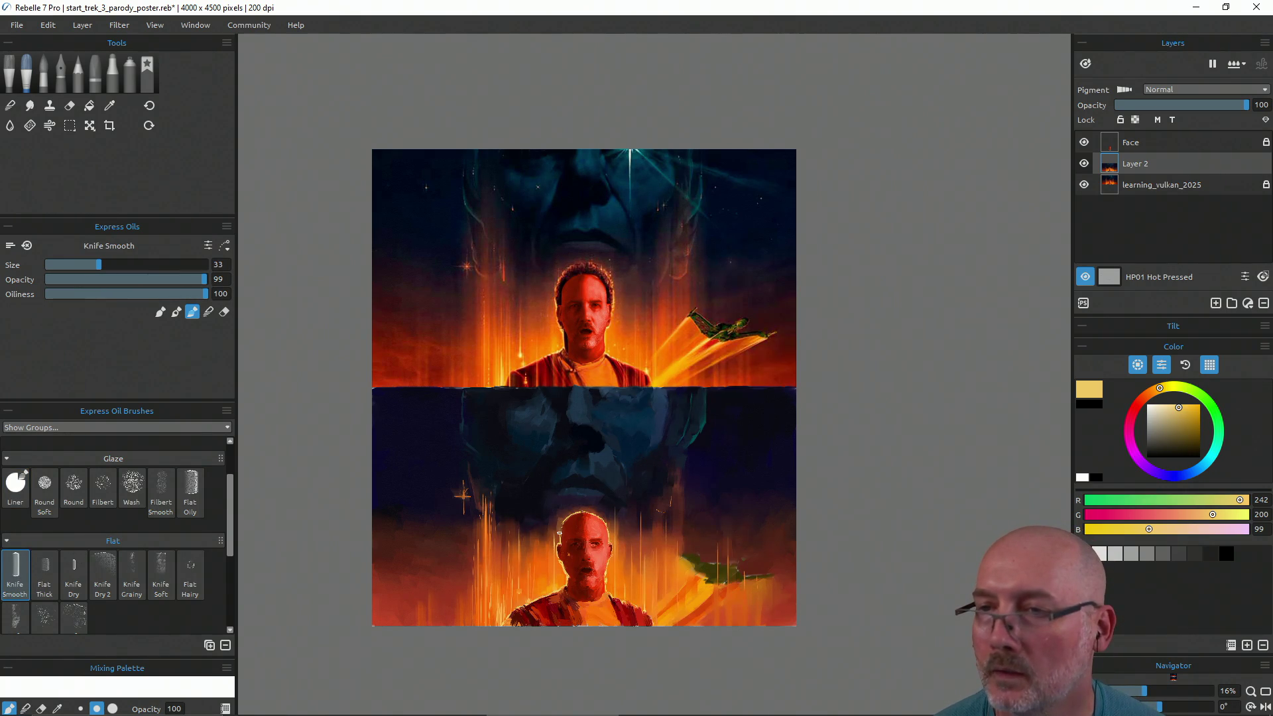
{"action": "key", "text": "i"}
{"action": "left_click_drag", "start_coordinate": [568, 528], "coordinate": [570, 515]}
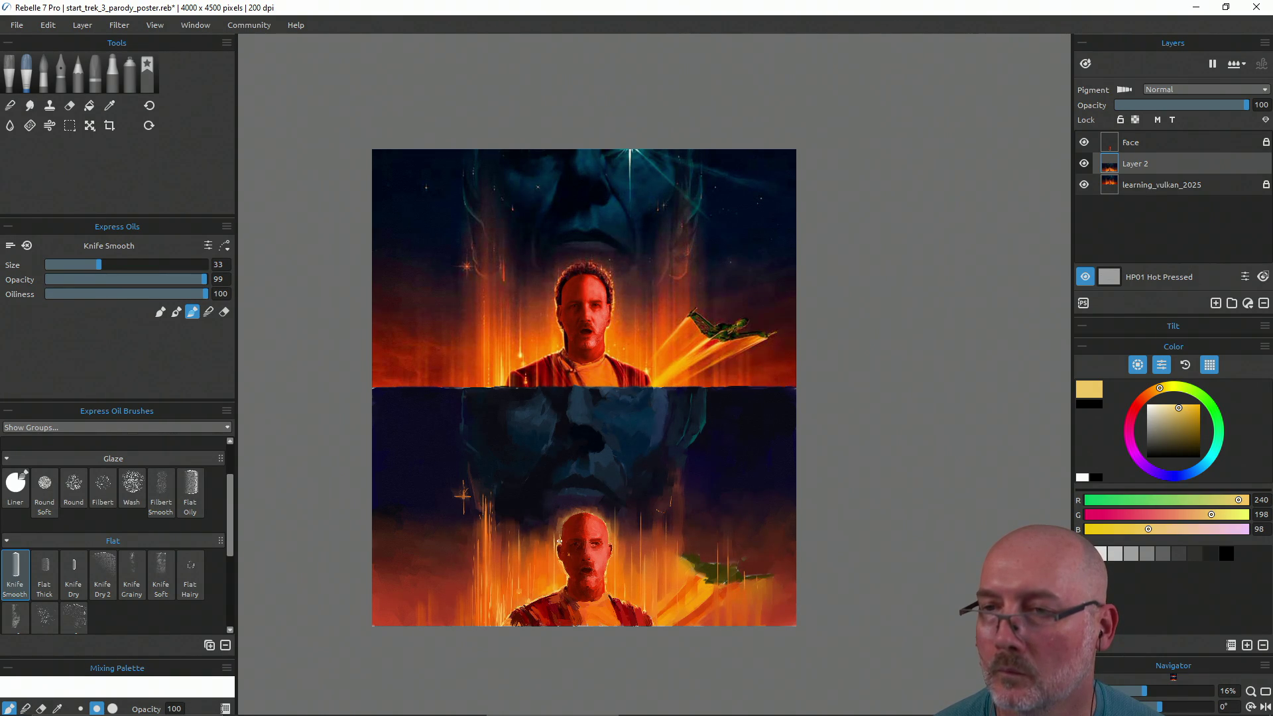
{"action": "left_click", "coordinate": [558, 506], "text": "alt"}
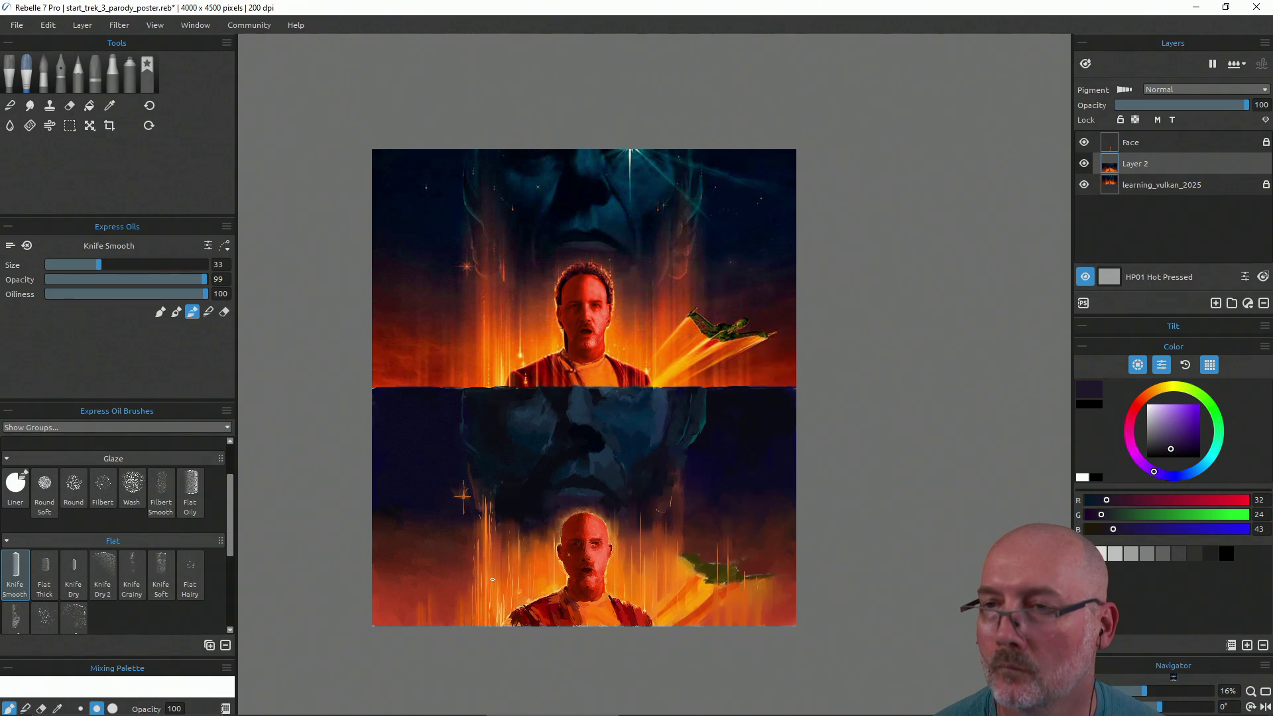
Save the poster and raise the knife size from 33 to 50
{"action": "key", "text": "ctrl+s"}
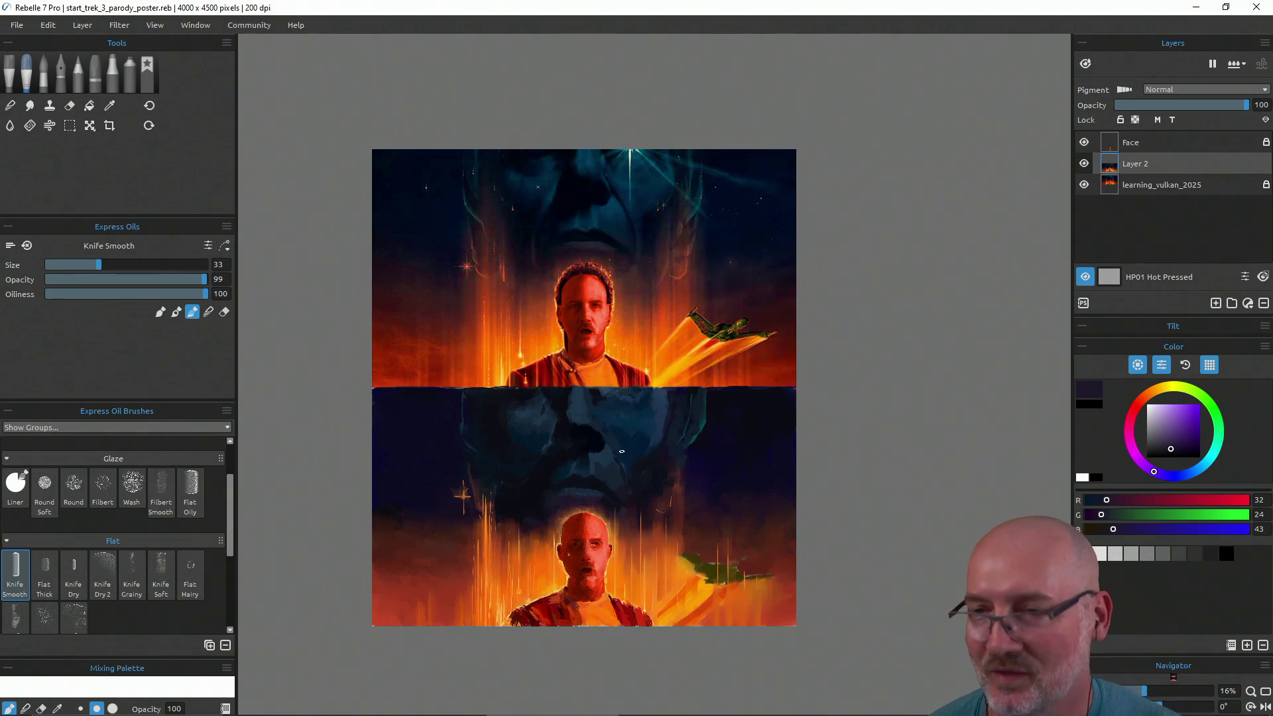
{"action": "key", "text": "]"}
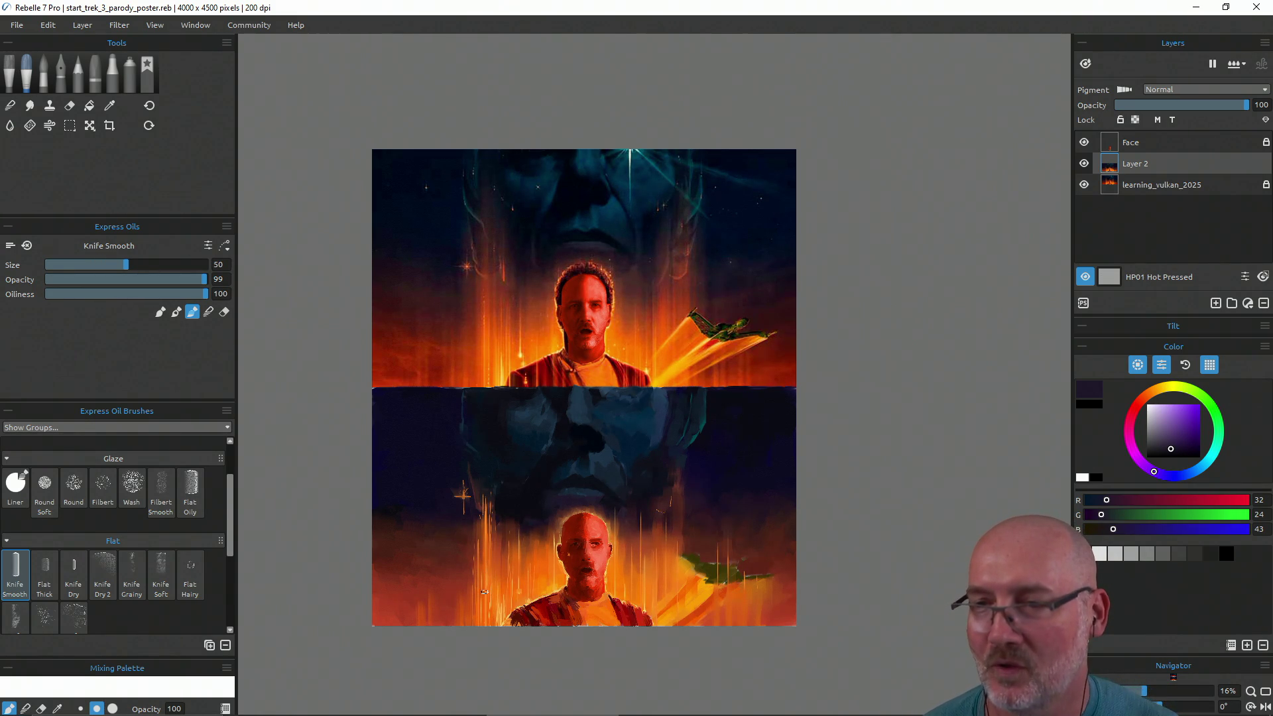
Smear the lower-left orange streaks with the knife and sample a dark red
{"action": "mouse_move", "coordinate": [483, 573]}
{"action": "left_mouse_down"}
{"action": "mouse_move", "coordinate": [481, 557]}
{"action": "mouse_move", "coordinate": [480, 606]}
{"action": "left_mouse_up"}
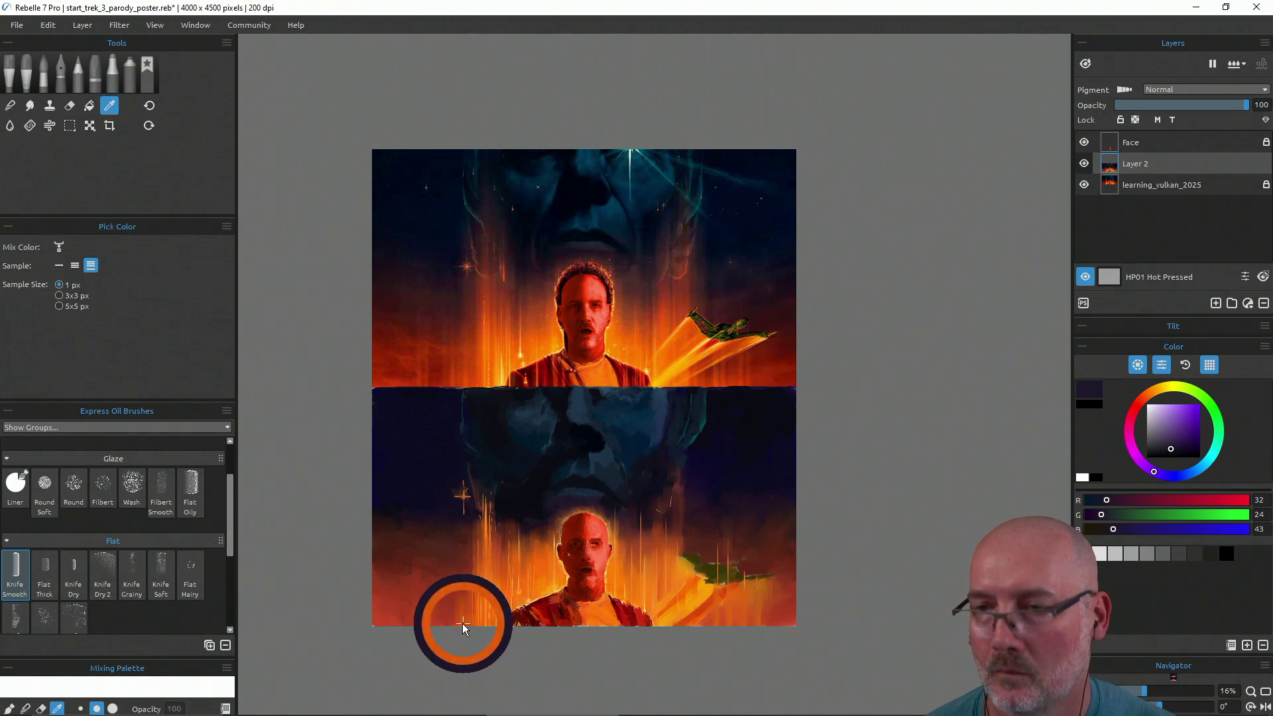
{"action": "left_click", "coordinate": [462, 610], "text": "alt"}
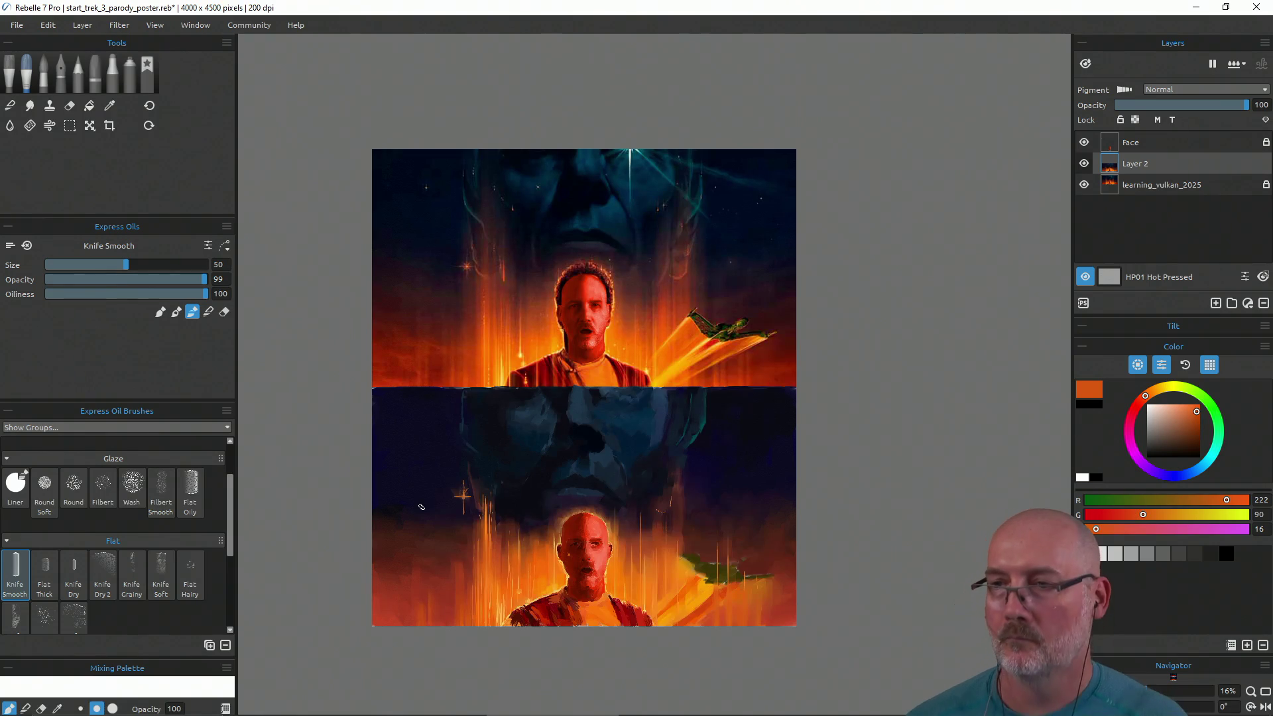
{"action": "left_click_drag", "start_coordinate": [770, 603], "coordinate": [787, 573], "text": "alt"}
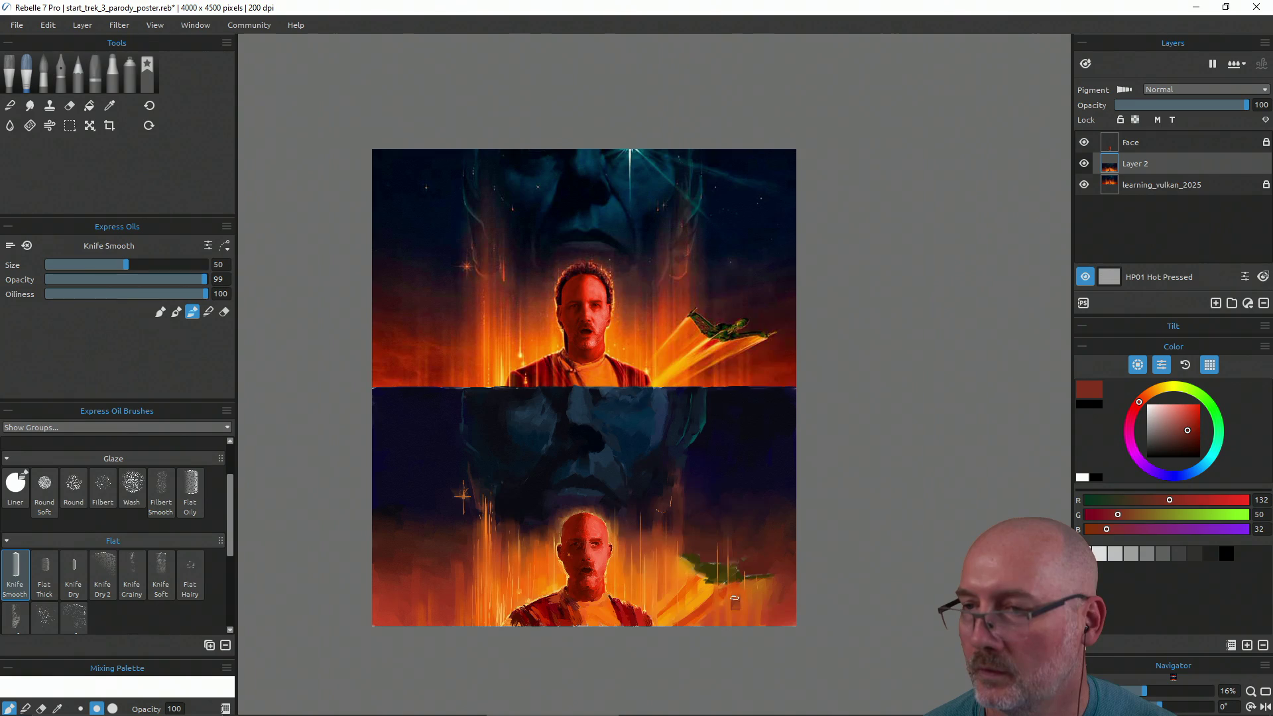
Lay dark red knife marks along the lower-right edge, then switch to Blend with red-brown (96, 37, 23)
{"action": "key", "text": "b"}
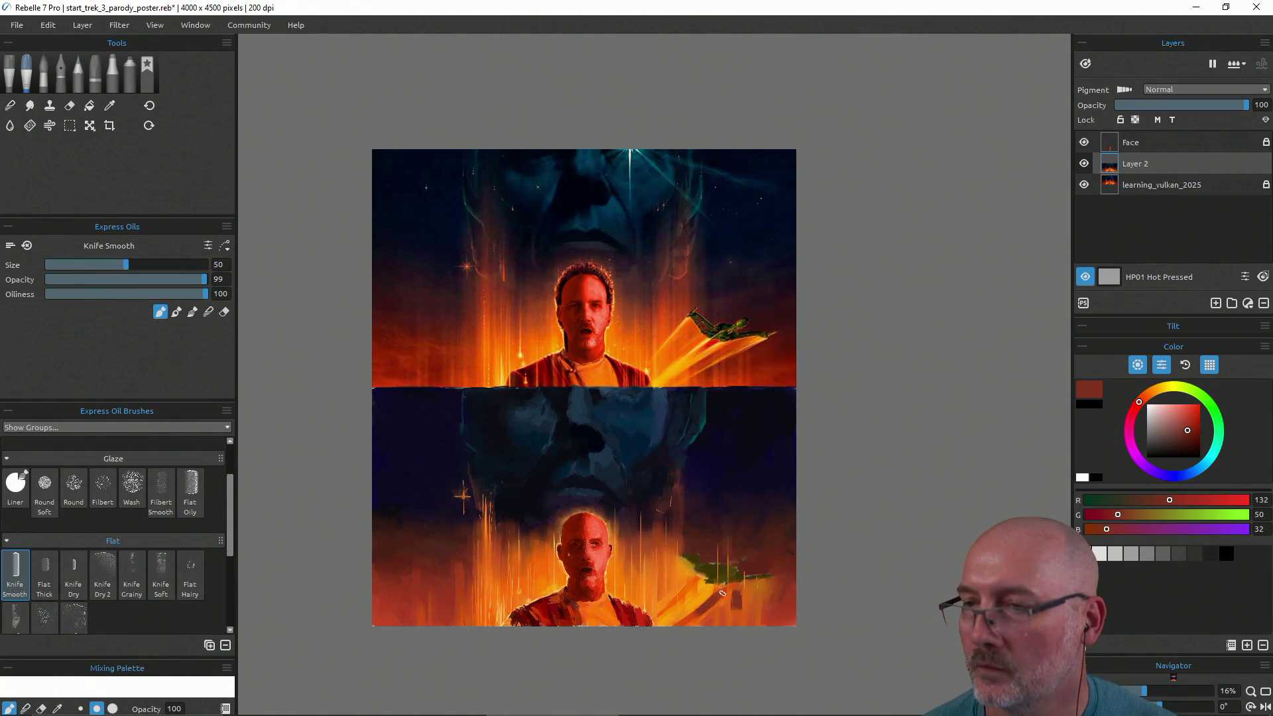
{"action": "left_click_drag", "start_coordinate": [723, 614], "coordinate": [710, 622]}
{"action": "left_click_drag", "start_coordinate": [777, 599], "coordinate": [782, 583]}
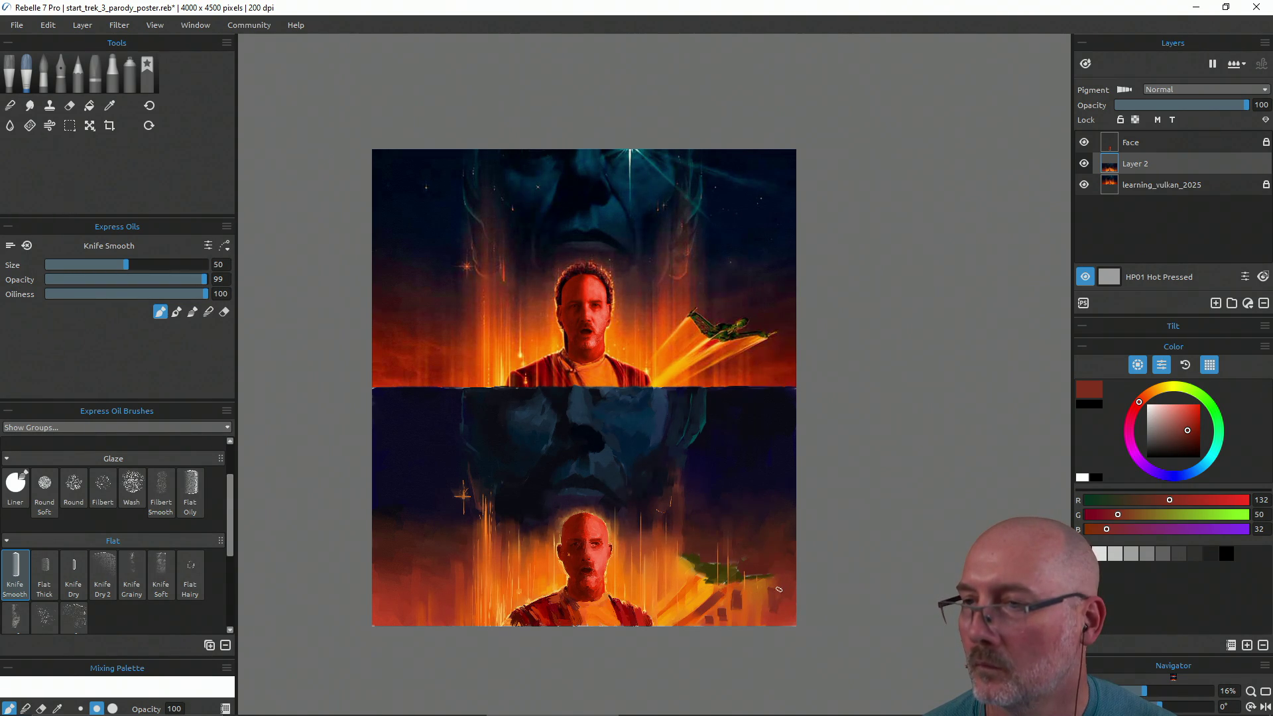
{"action": "left_click", "coordinate": [767, 565], "text": "alt"}
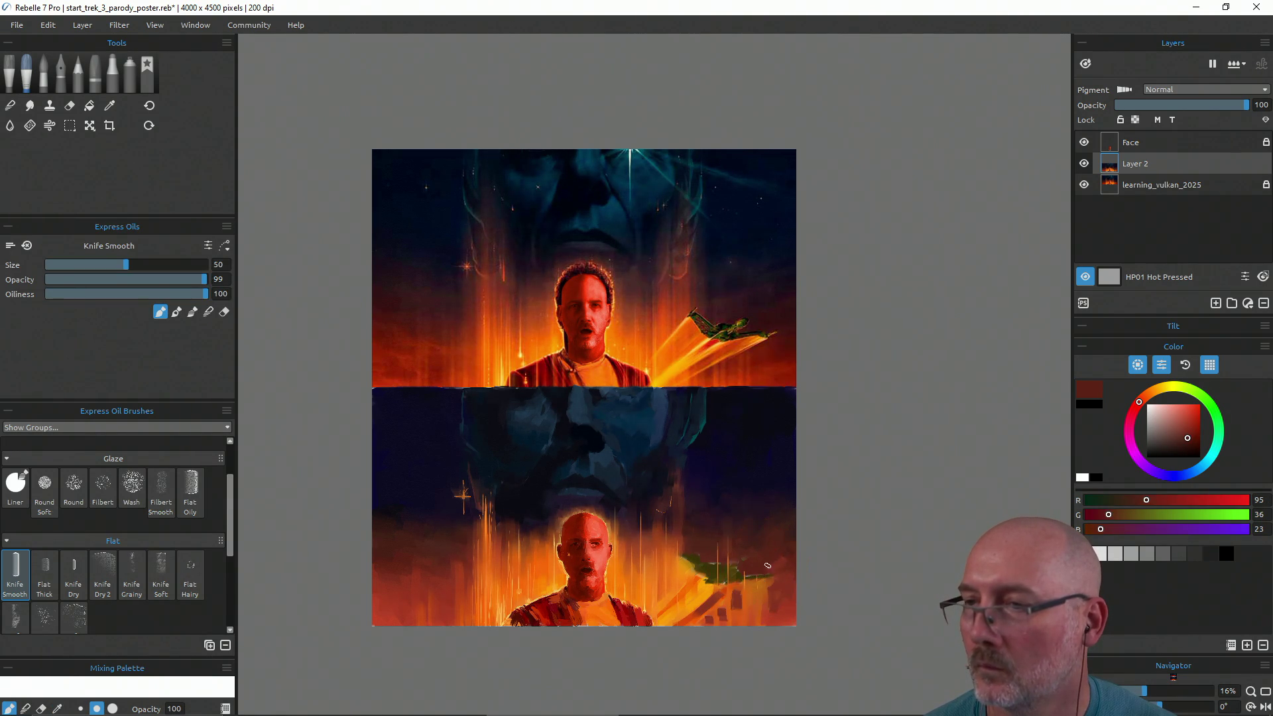
{"action": "mouse_move", "coordinate": [792, 585]}
{"action": "left_mouse_down"}
{"action": "mouse_move", "coordinate": [792, 620]}
{"action": "mouse_move", "coordinate": [774, 608]}
{"action": "left_mouse_up"}
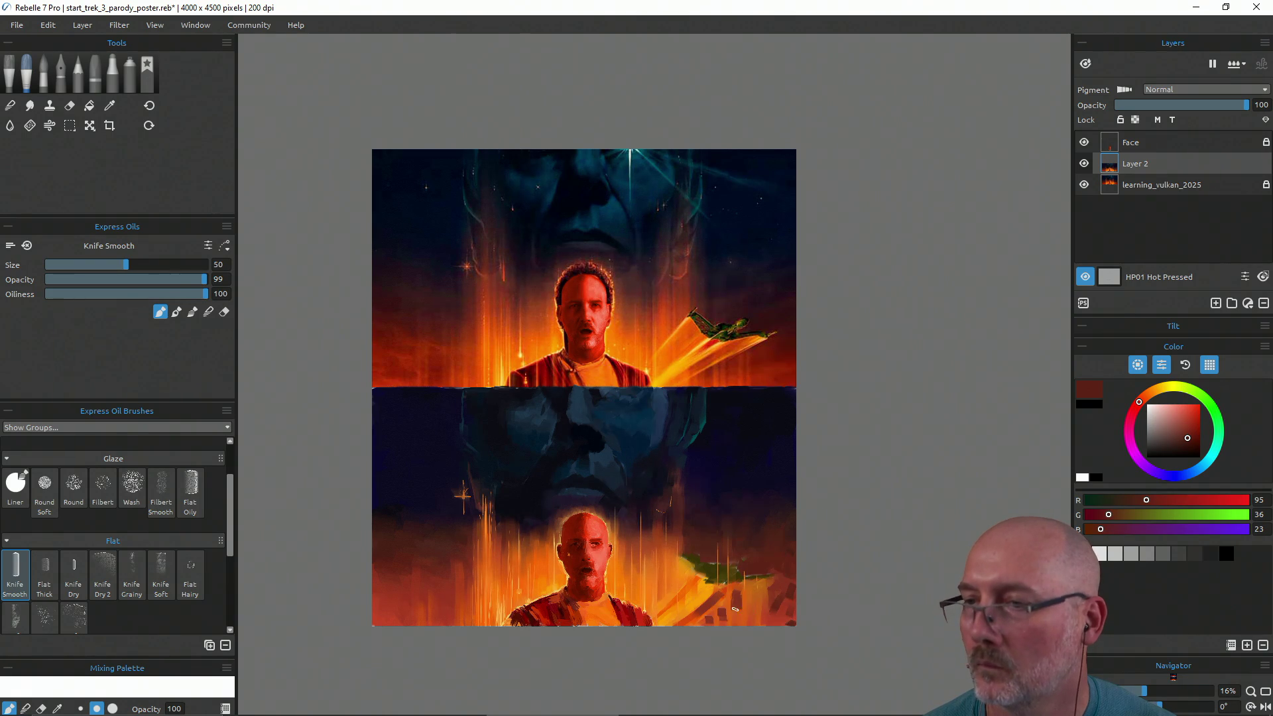
{"action": "left_click", "coordinate": [769, 609], "text": "alt"}
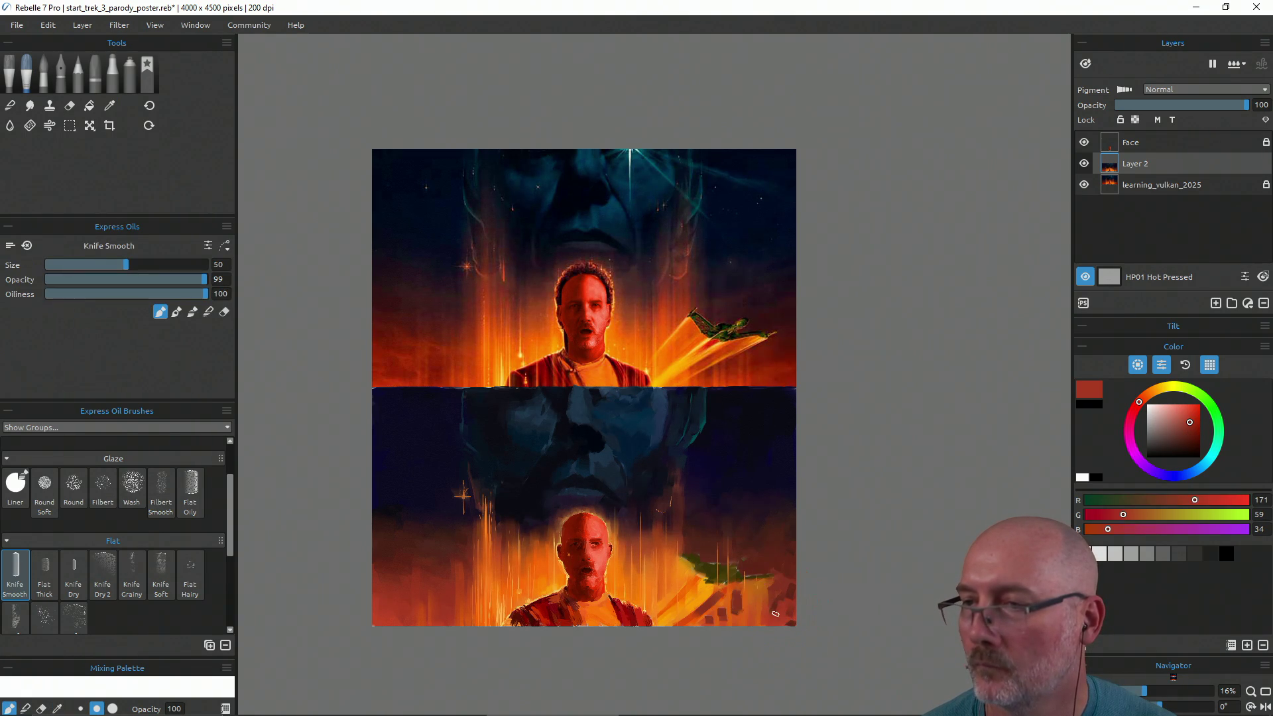
{"action": "key", "text": "n"}
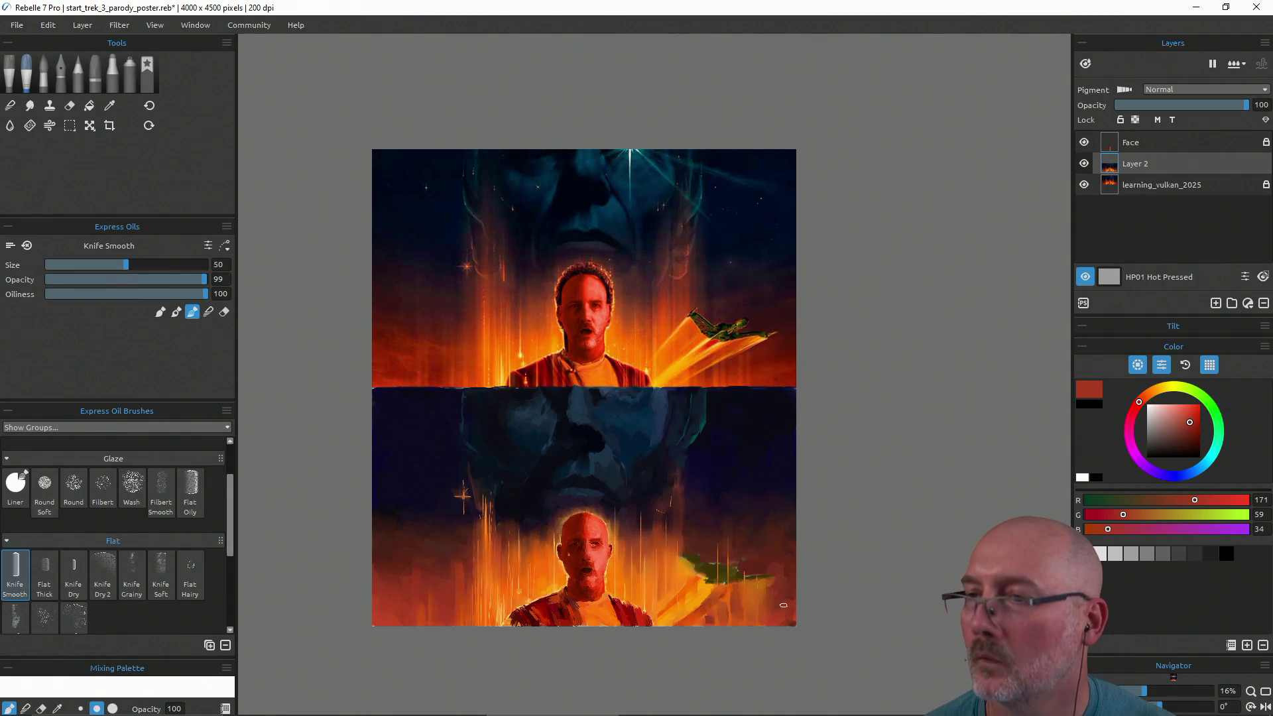
{"action": "left_click", "coordinate": [770, 564], "text": "alt"}
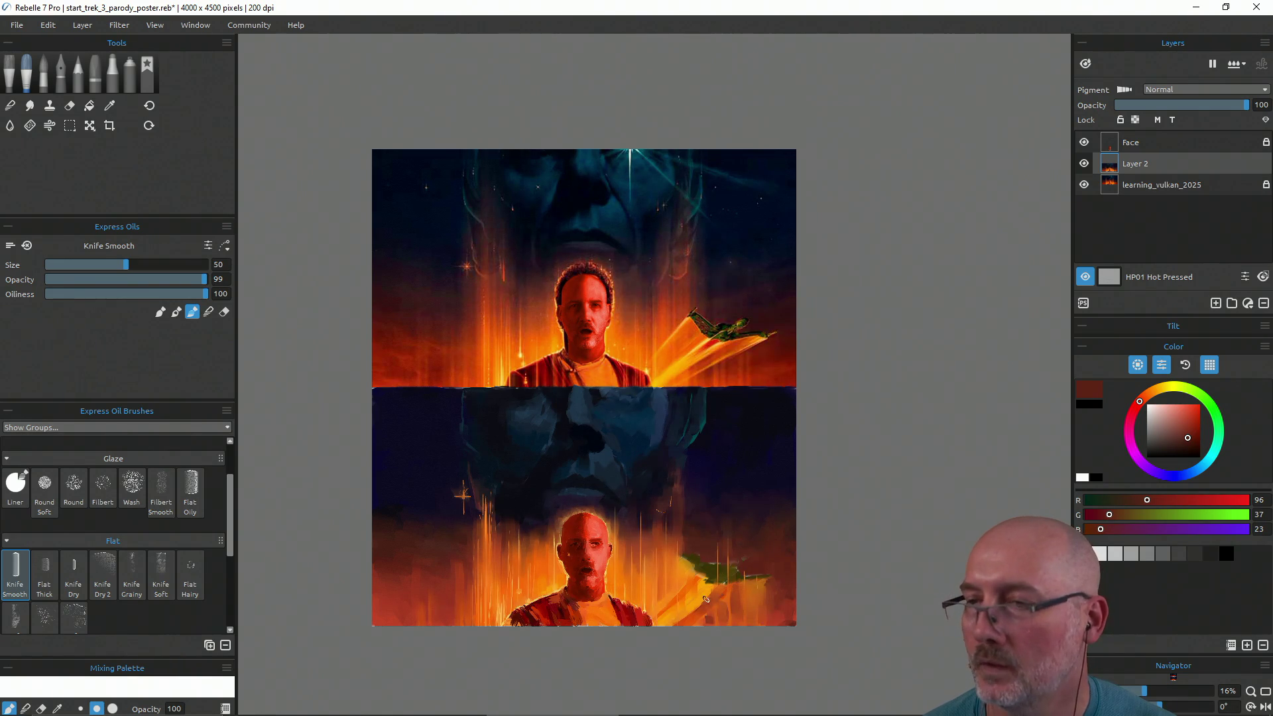
Paint bright and red-orange knife strokes into the lower ship's trail
{"action": "left_click", "coordinate": [706, 600], "text": "alt"}
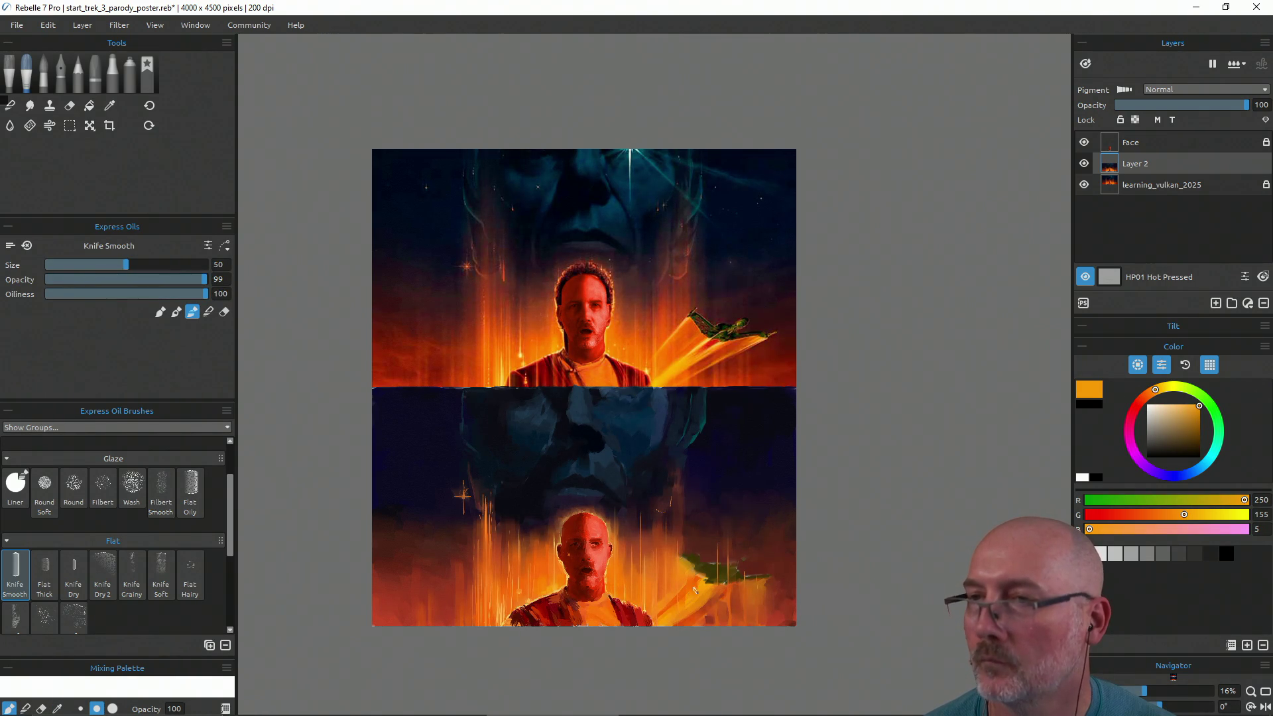
{"action": "left_click", "coordinate": [701, 576], "text": "alt"}
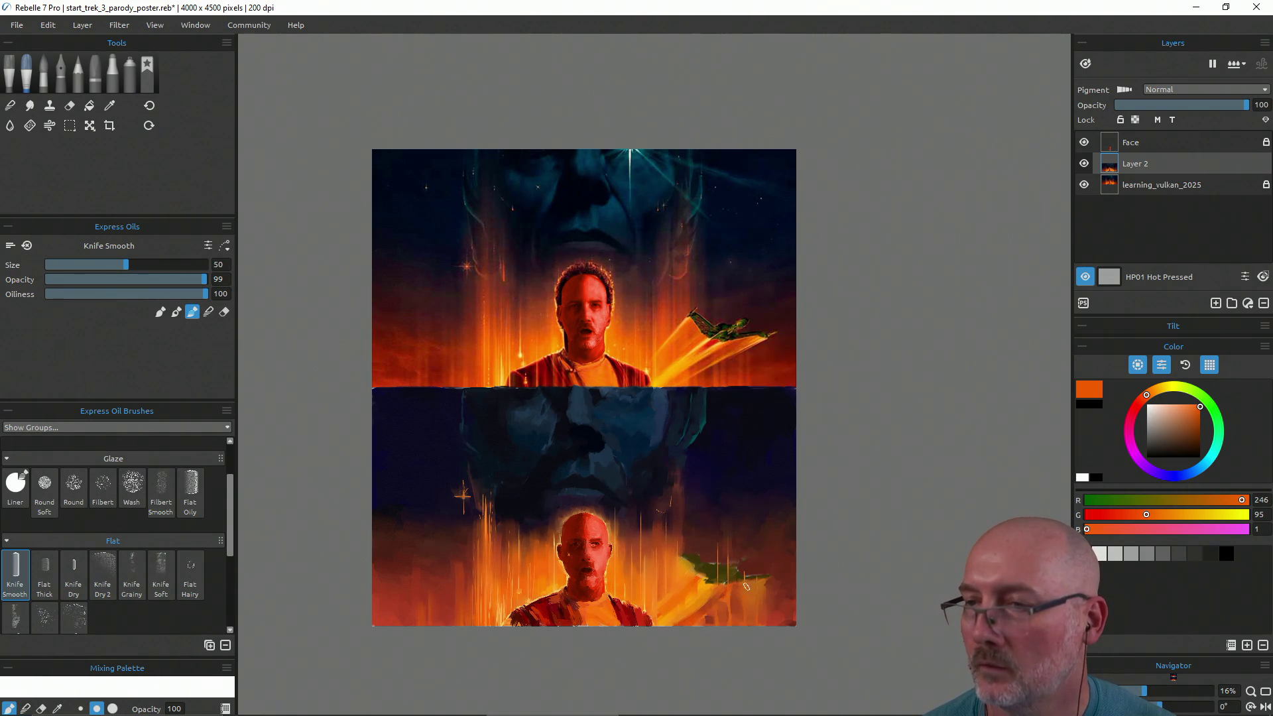
{"action": "key", "text": "b"}
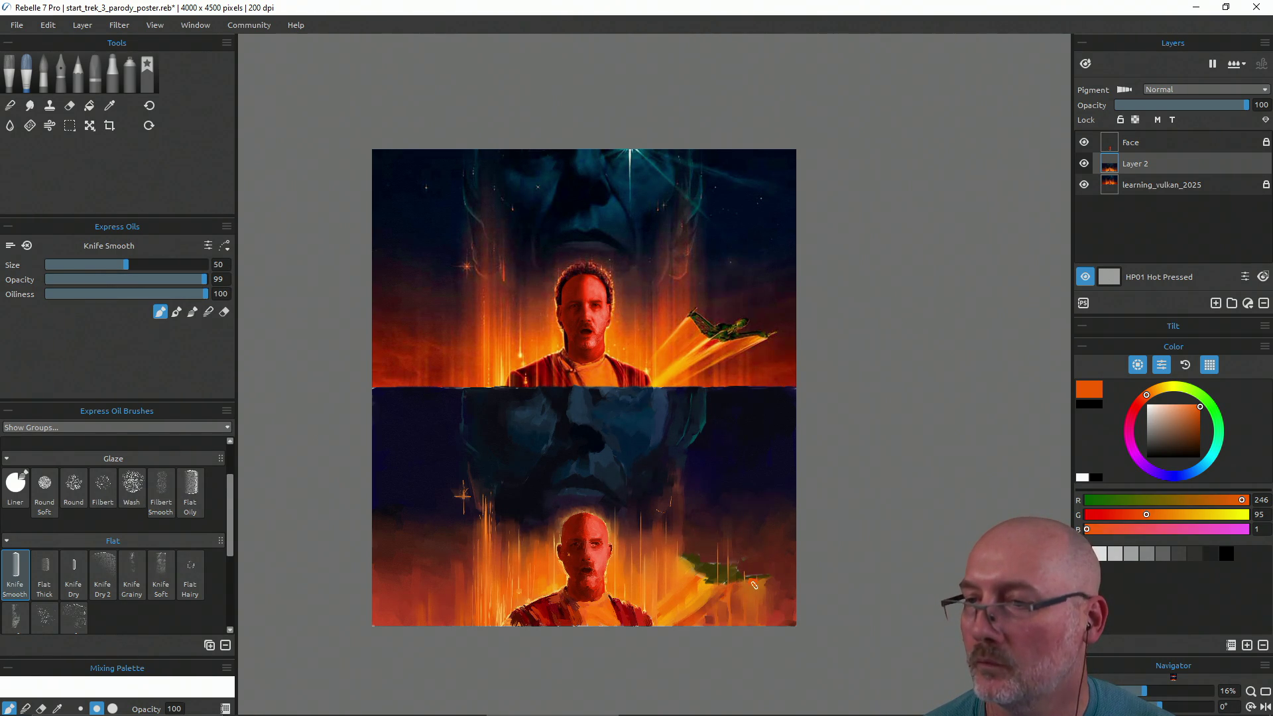
{"action": "left_click_drag", "start_coordinate": [738, 586], "coordinate": [698, 616]}
{"action": "left_click", "coordinate": [705, 587], "text": "alt"}
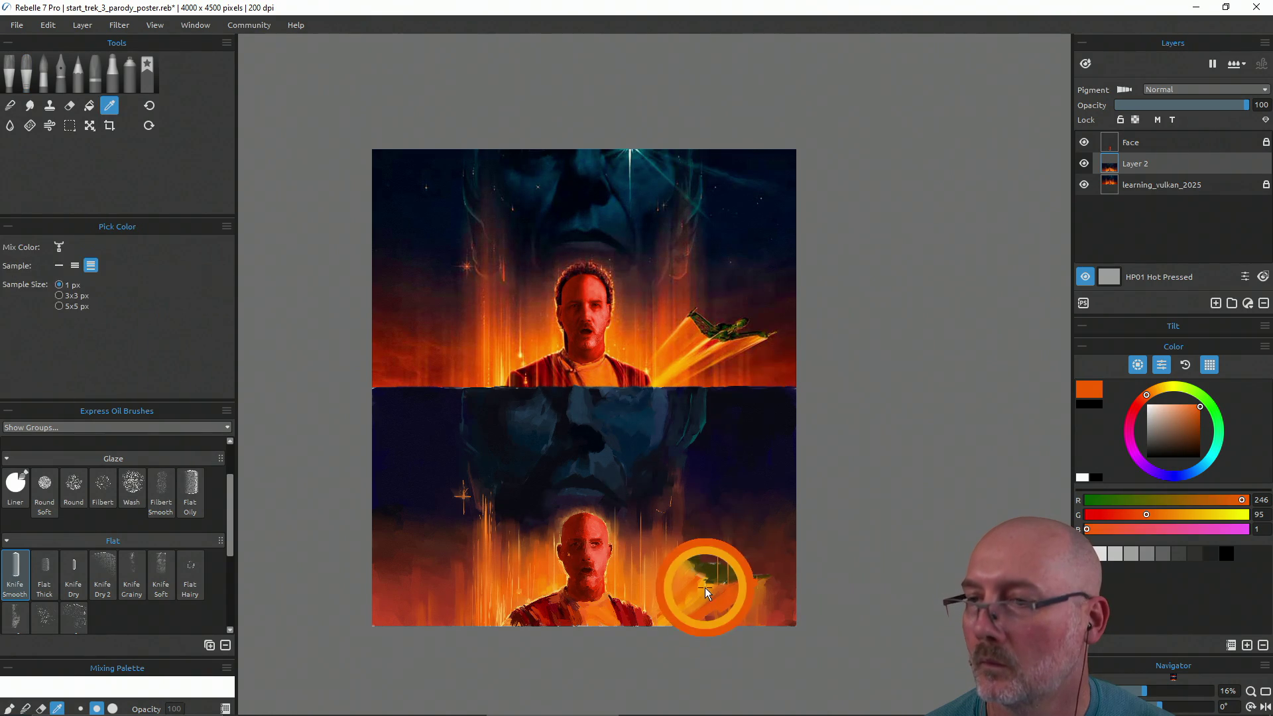
{"action": "left_click_drag", "start_coordinate": [761, 581], "coordinate": [699, 621]}
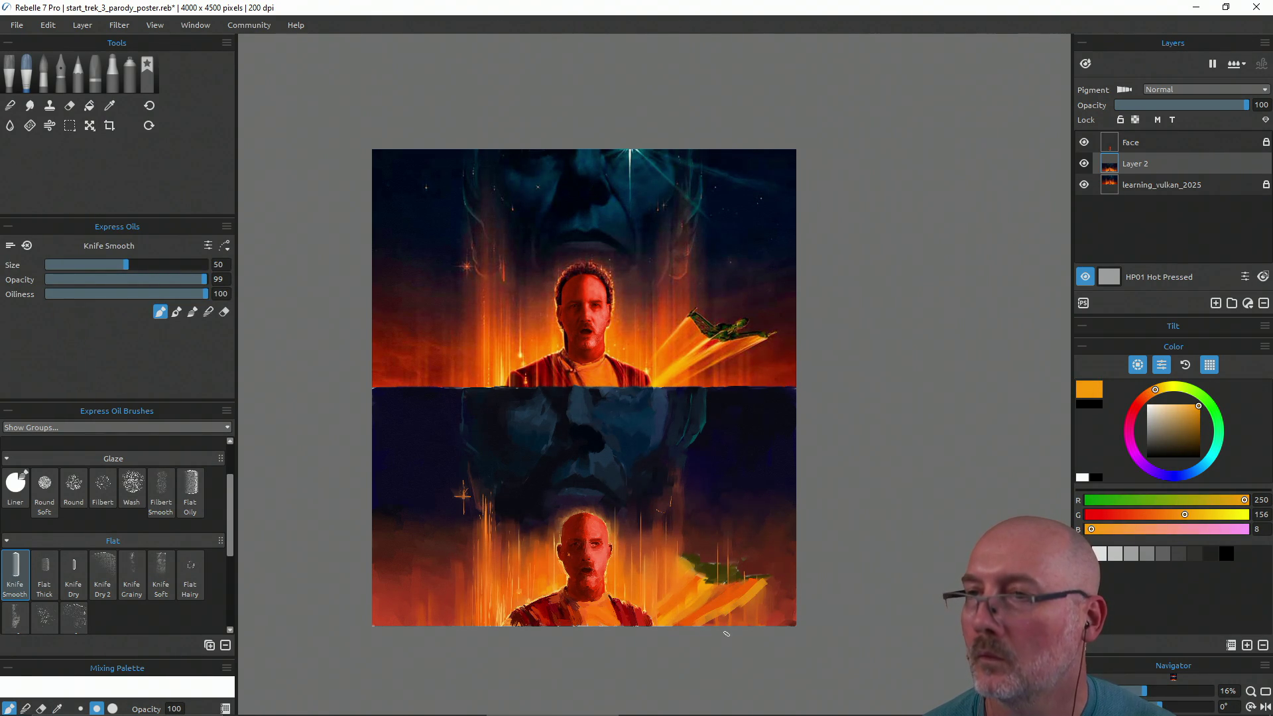
Resample red-oranges and blend paint around the lower trail, ending on red-brown (132, 54, 31)
{"action": "left_click", "coordinate": [687, 591], "text": "alt"}
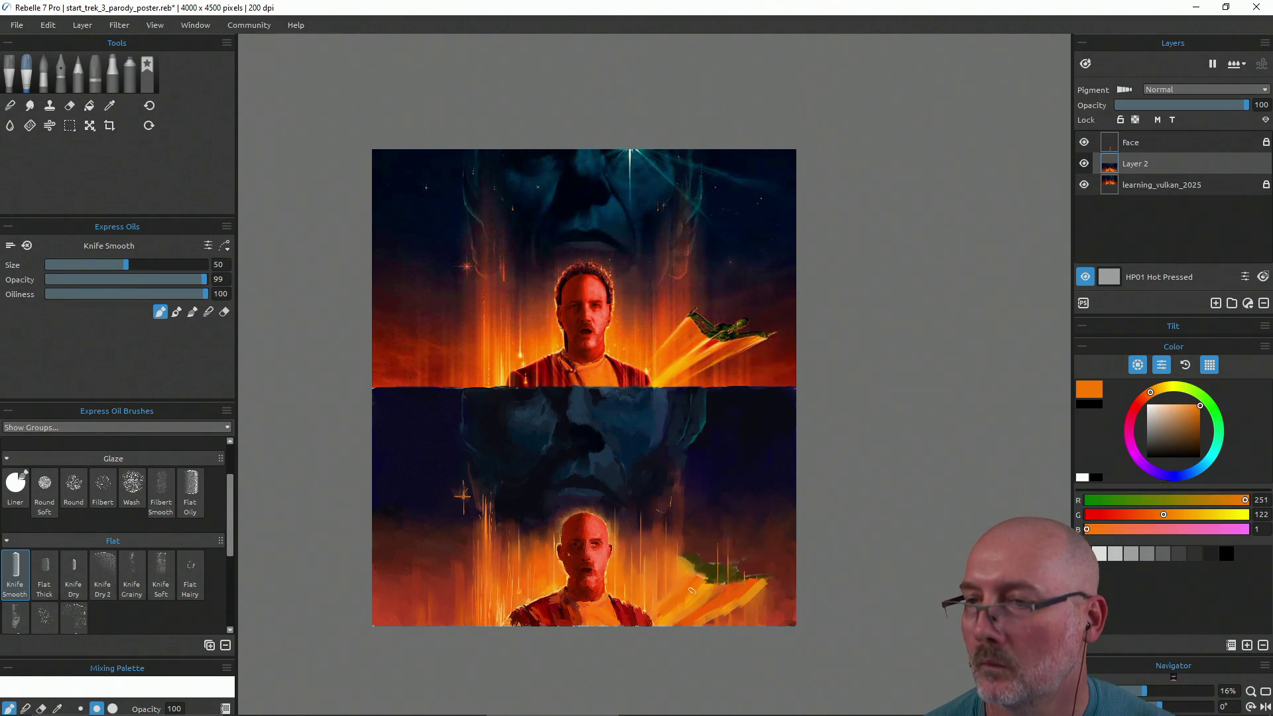
{"action": "left_click", "coordinate": [694, 331], "text": "alt"}
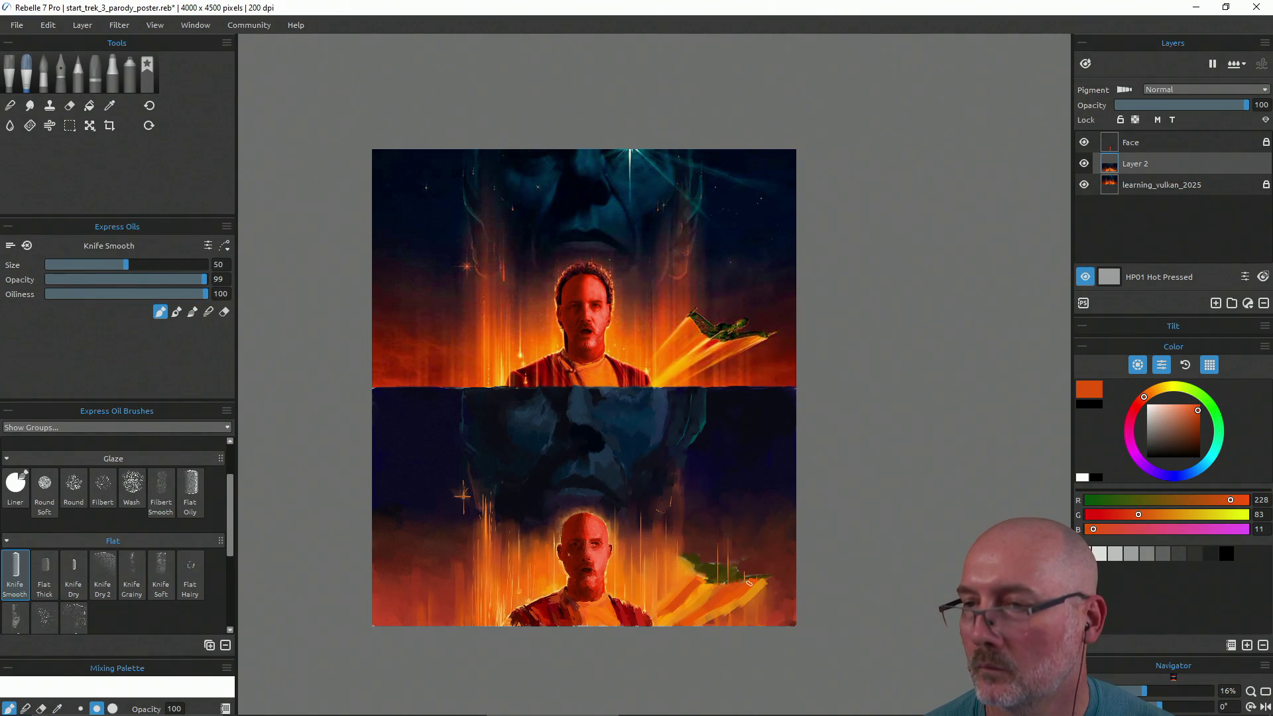
{"action": "mouse_move", "coordinate": [759, 592]}
{"action": "left_mouse_down"}
{"action": "mouse_move", "coordinate": [716, 616]}
{"action": "mouse_move", "coordinate": [785, 541]}
{"action": "left_mouse_up"}
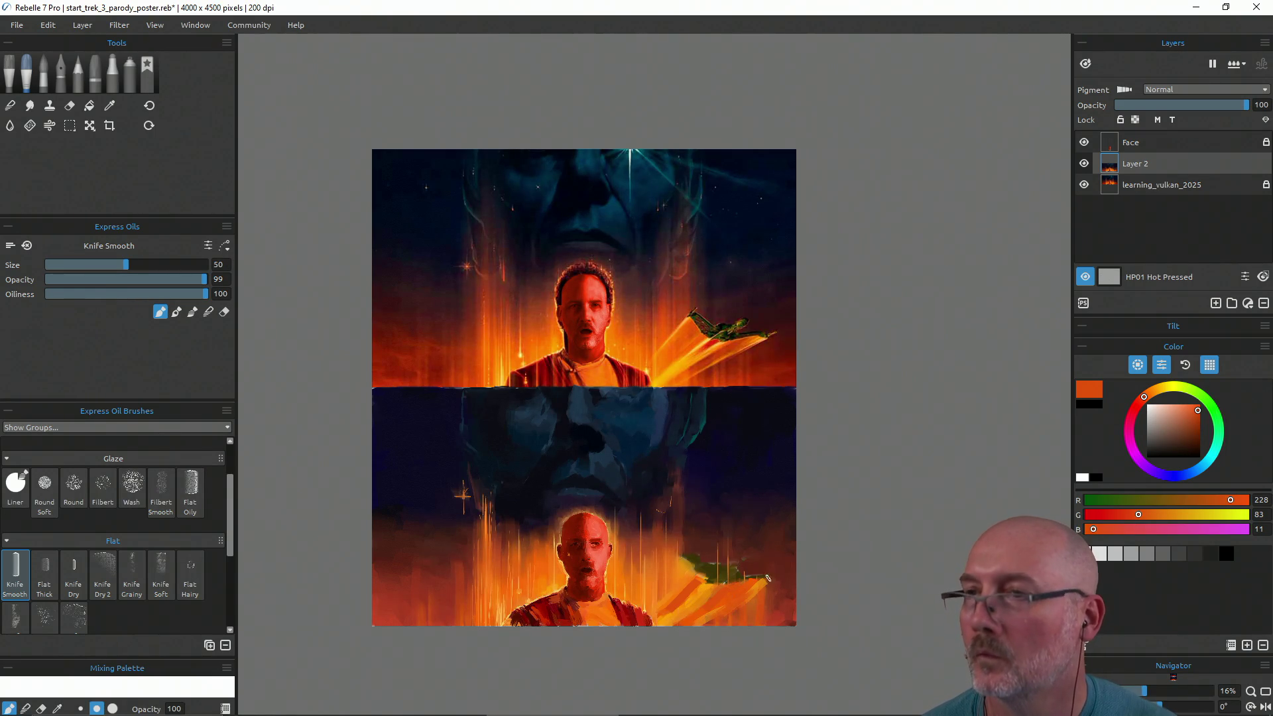
{"action": "left_click", "coordinate": [706, 354], "text": "alt"}
{"action": "left_click_drag", "start_coordinate": [706, 354], "coordinate": [701, 360]}
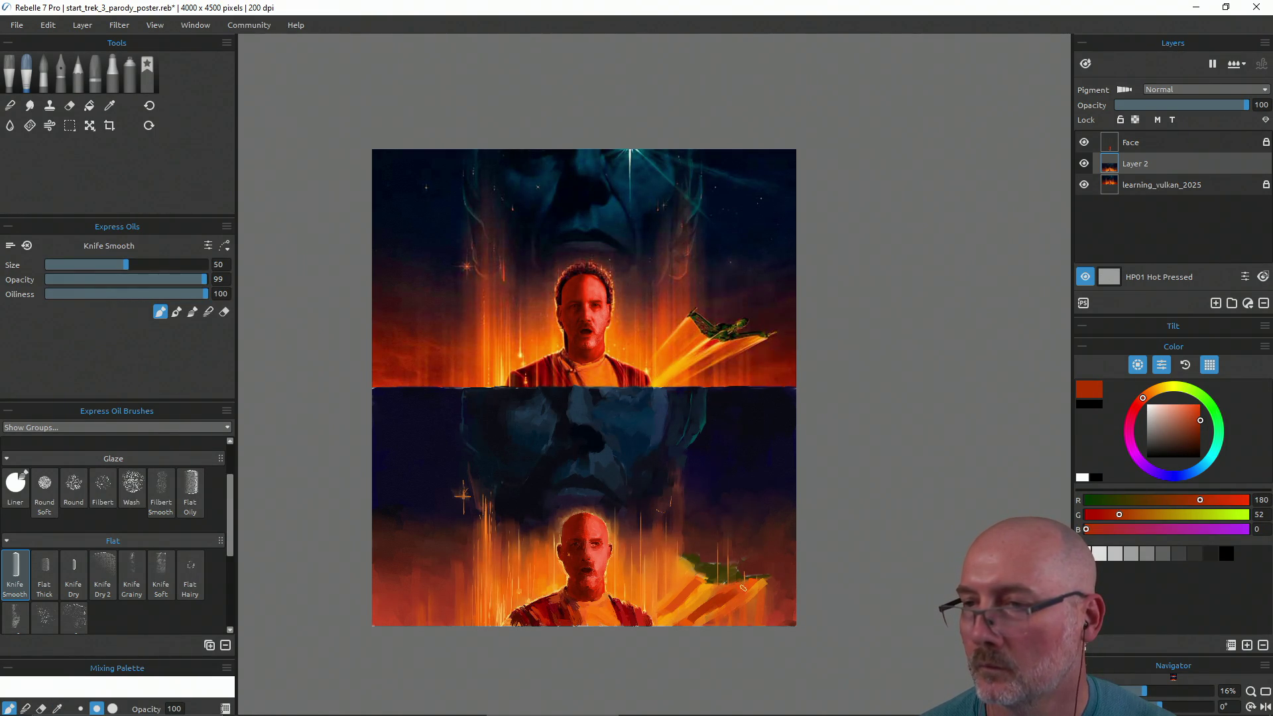
{"action": "key", "text": "b"}
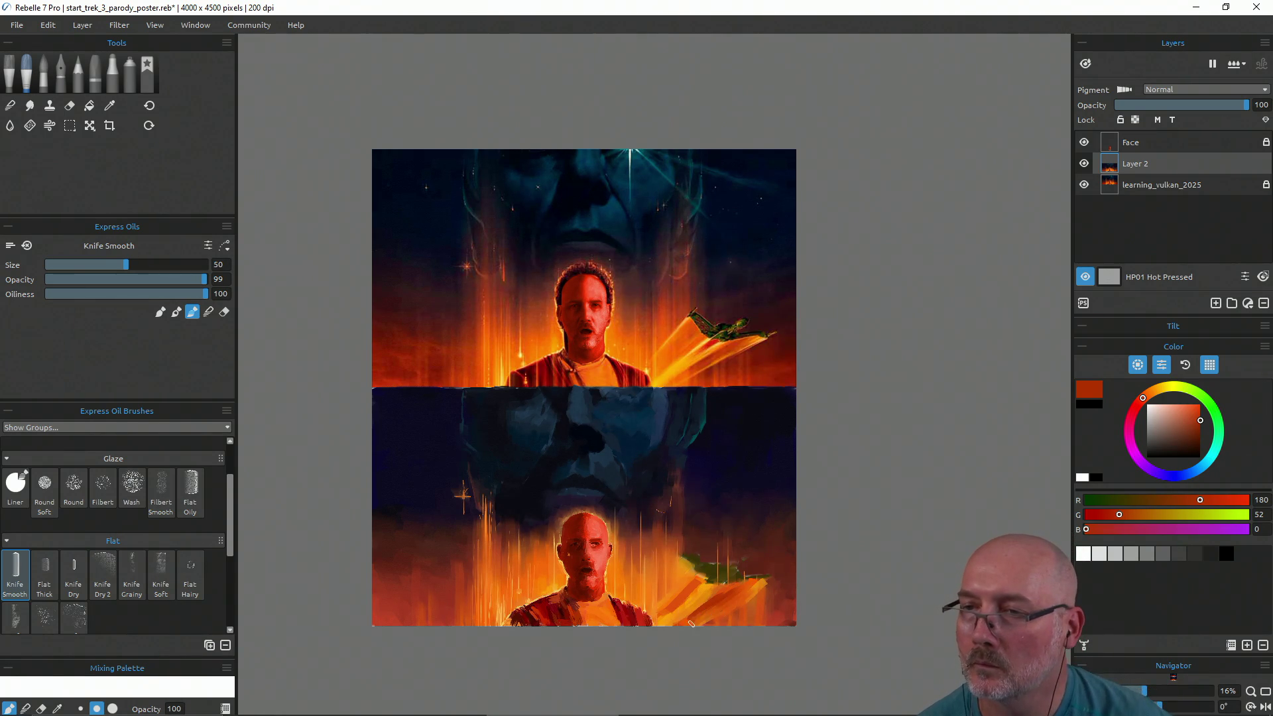
{"action": "left_click_drag", "start_coordinate": [709, 600], "coordinate": [724, 586]}
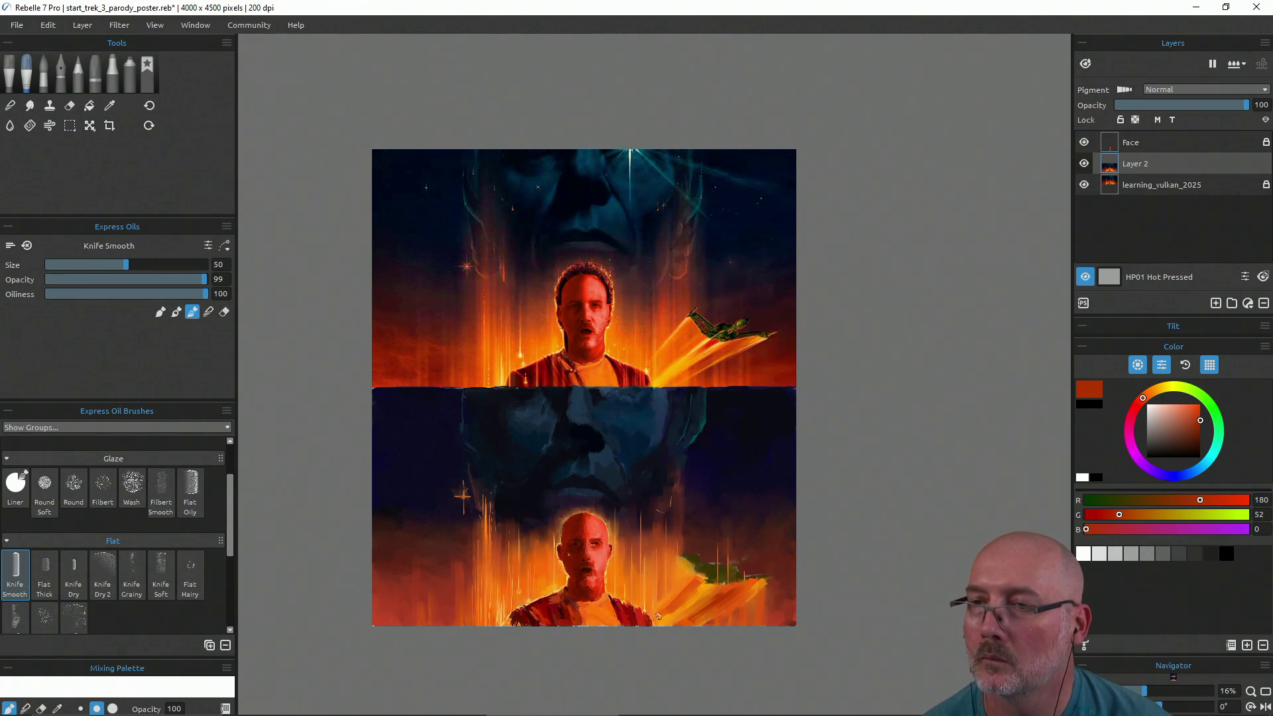
{"action": "left_click_drag", "start_coordinate": [663, 613], "coordinate": [686, 580]}
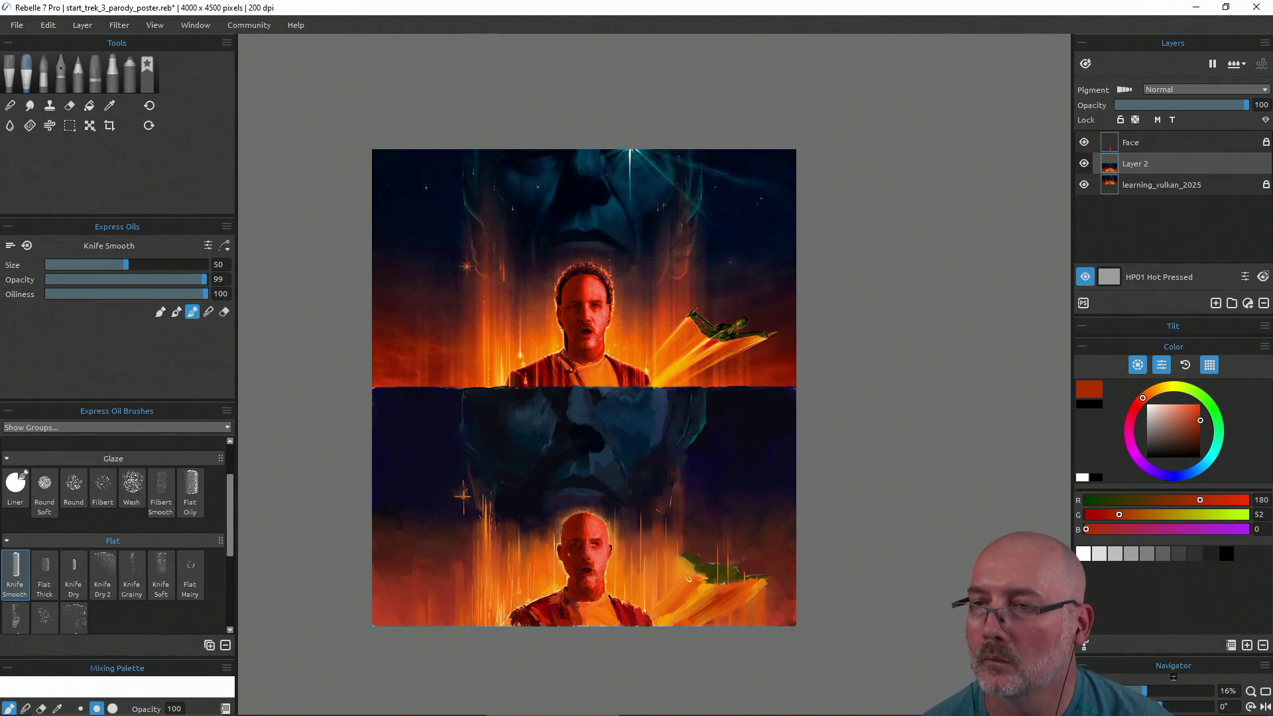
{"action": "left_click", "coordinate": [774, 596], "text": "alt"}
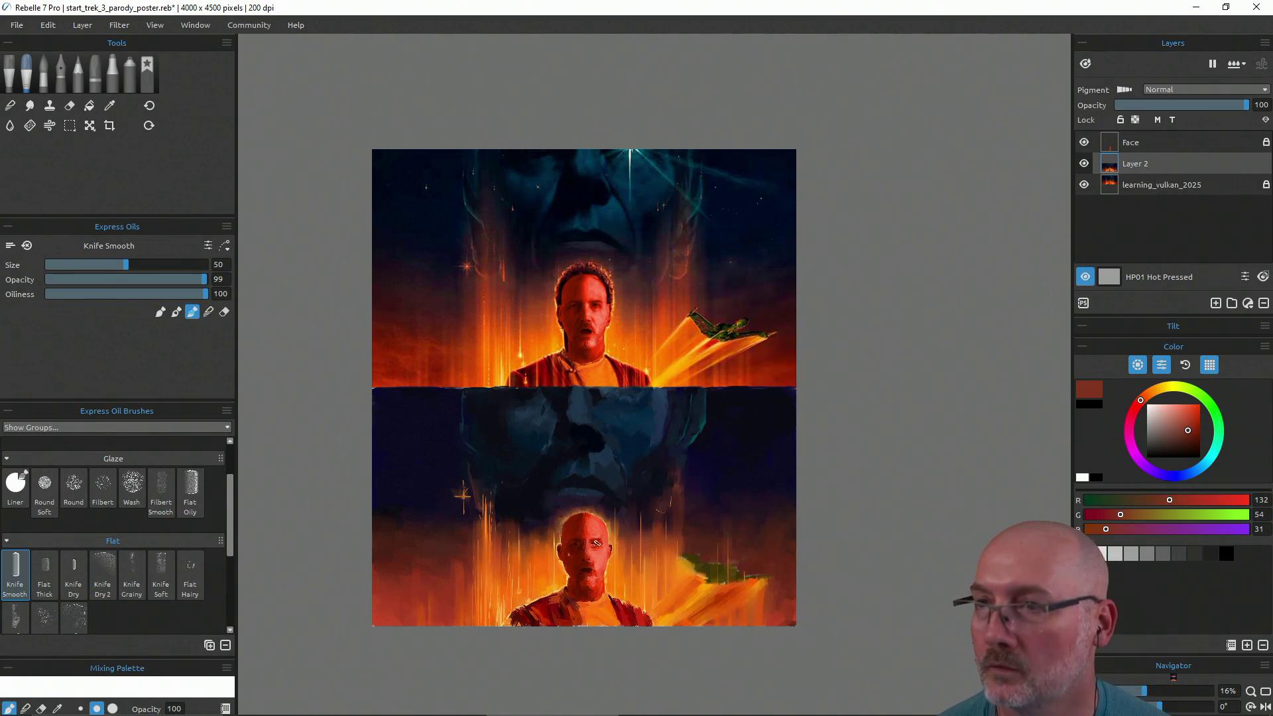
Set the Liner to size 35 with golden yellow and draw a straight streak across the lower trail
{"action": "left_click", "coordinate": [15, 490]}
{"action": "key", "text": "bracketright"}
{"action": "key", "text": "bracketright"}
{"action": "key", "text": "bracketright"}
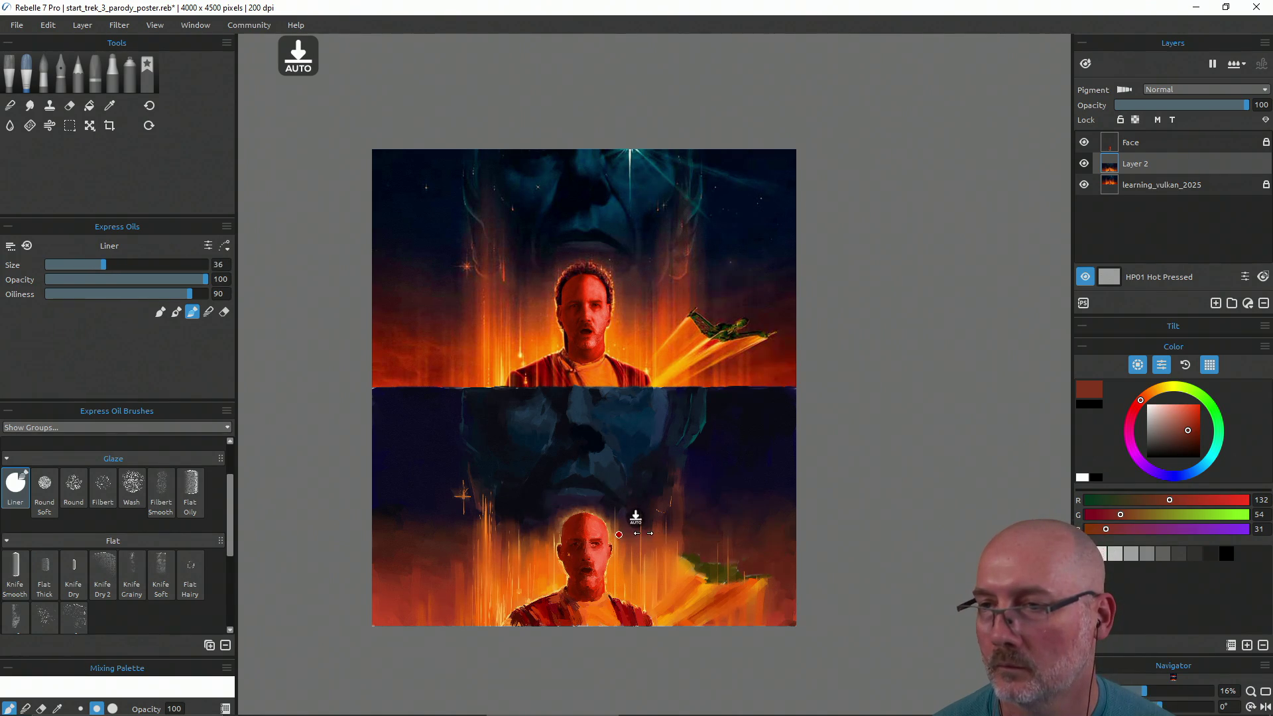
{"action": "key", "text": "i"}
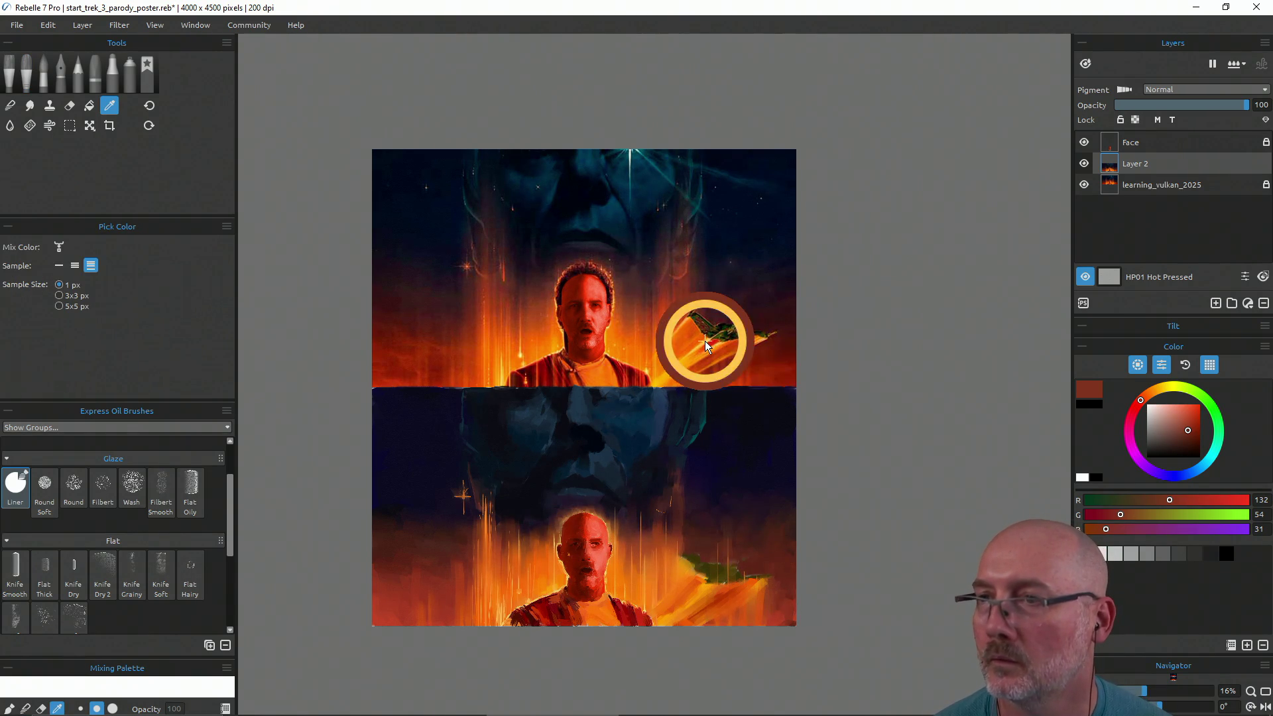
{"action": "left_click", "coordinate": [705, 342]}
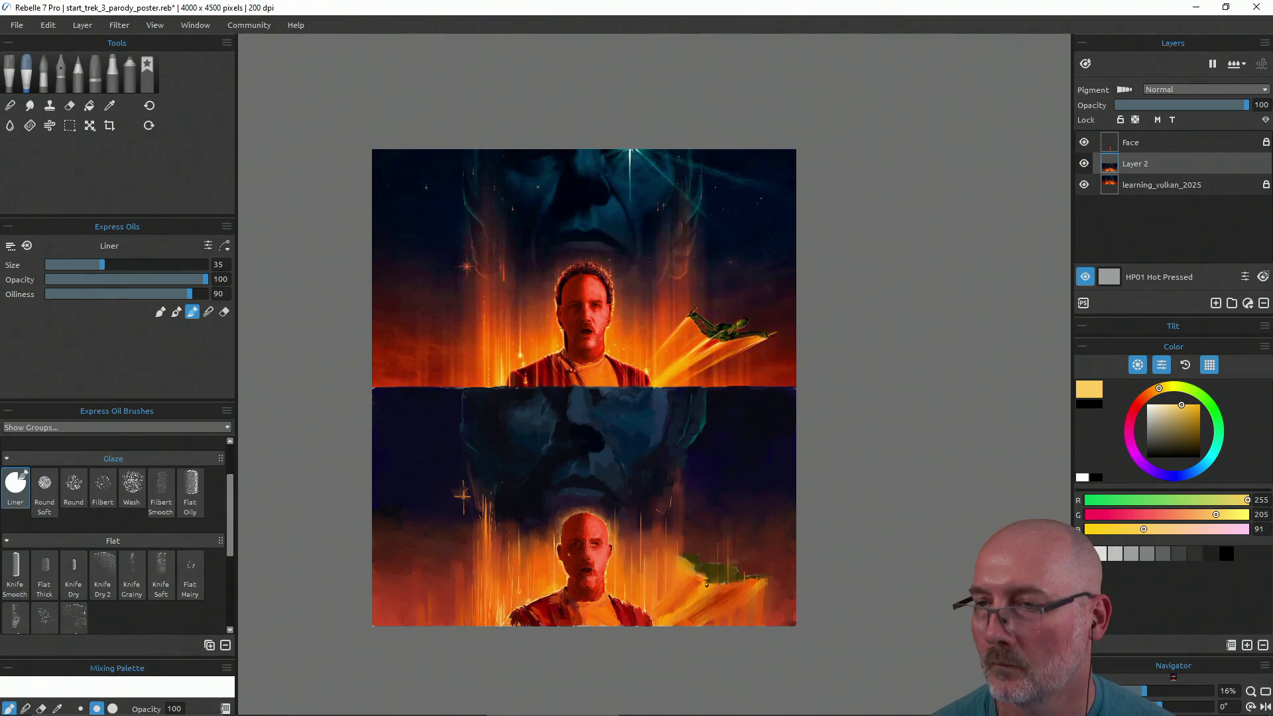
{"action": "key", "text": "b"}
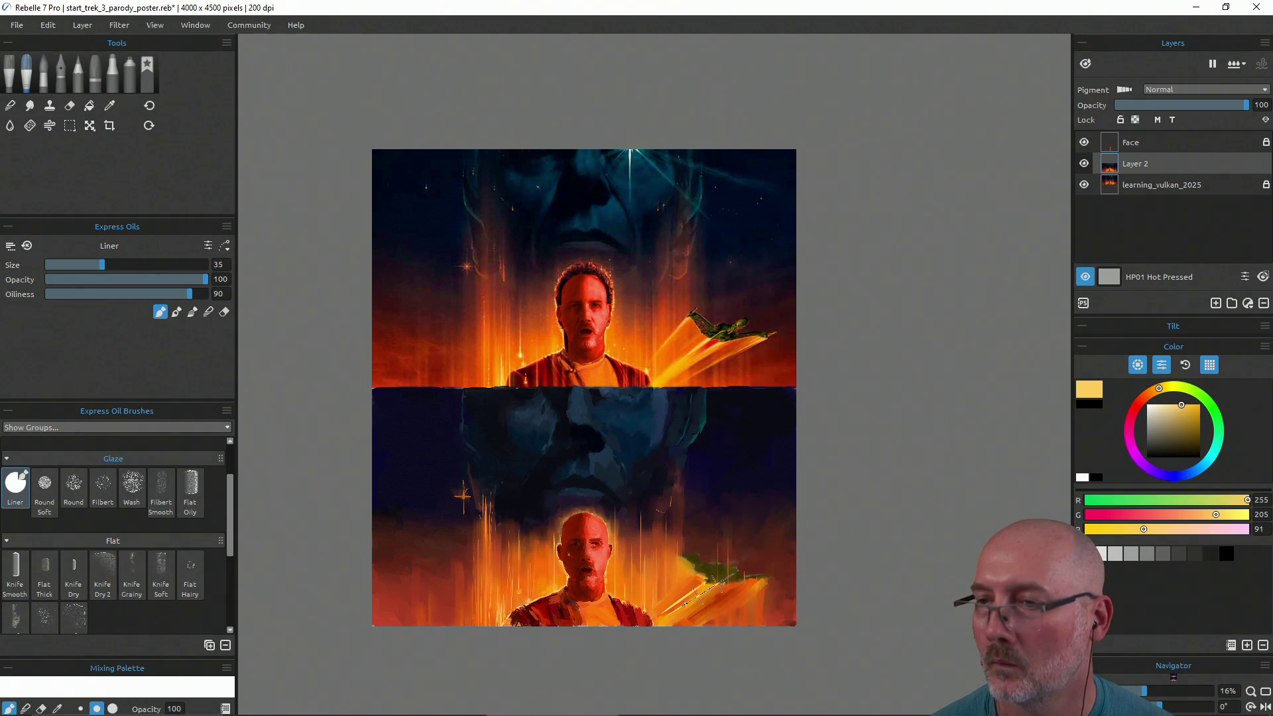
{"action": "key", "text": "shift"}
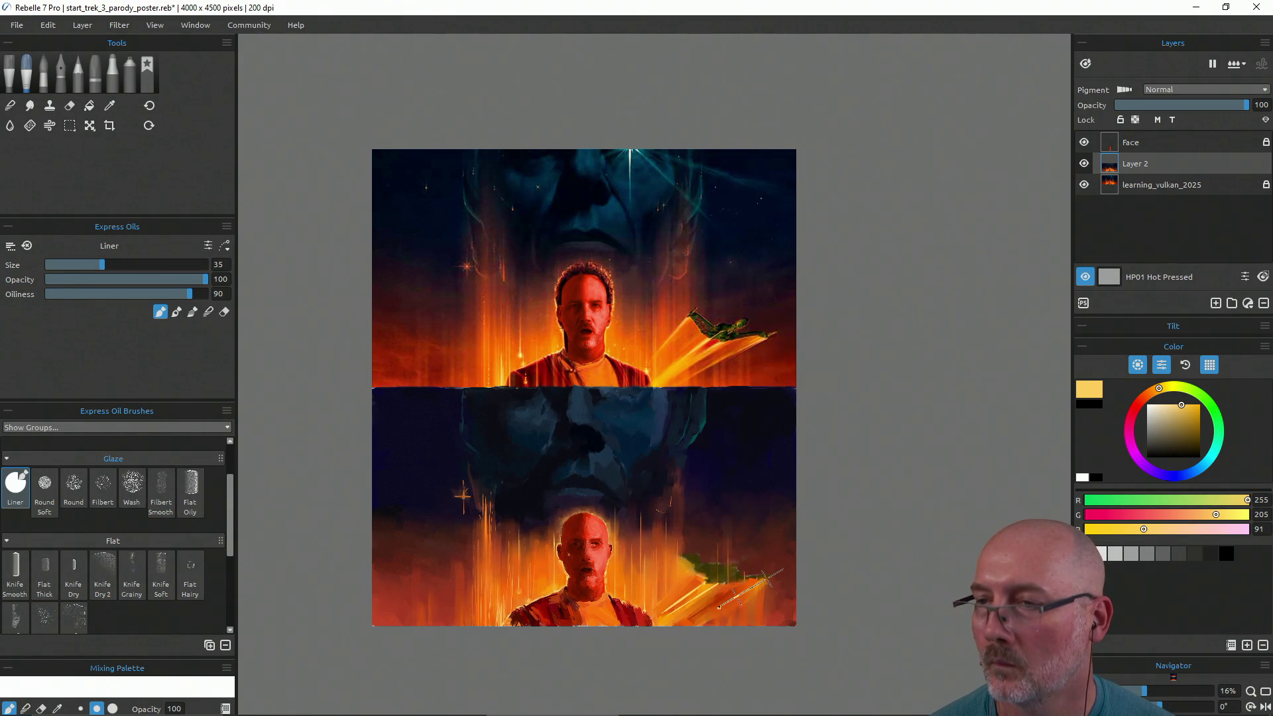
{"action": "left_click", "coordinate": [767, 577], "text": "shift"}
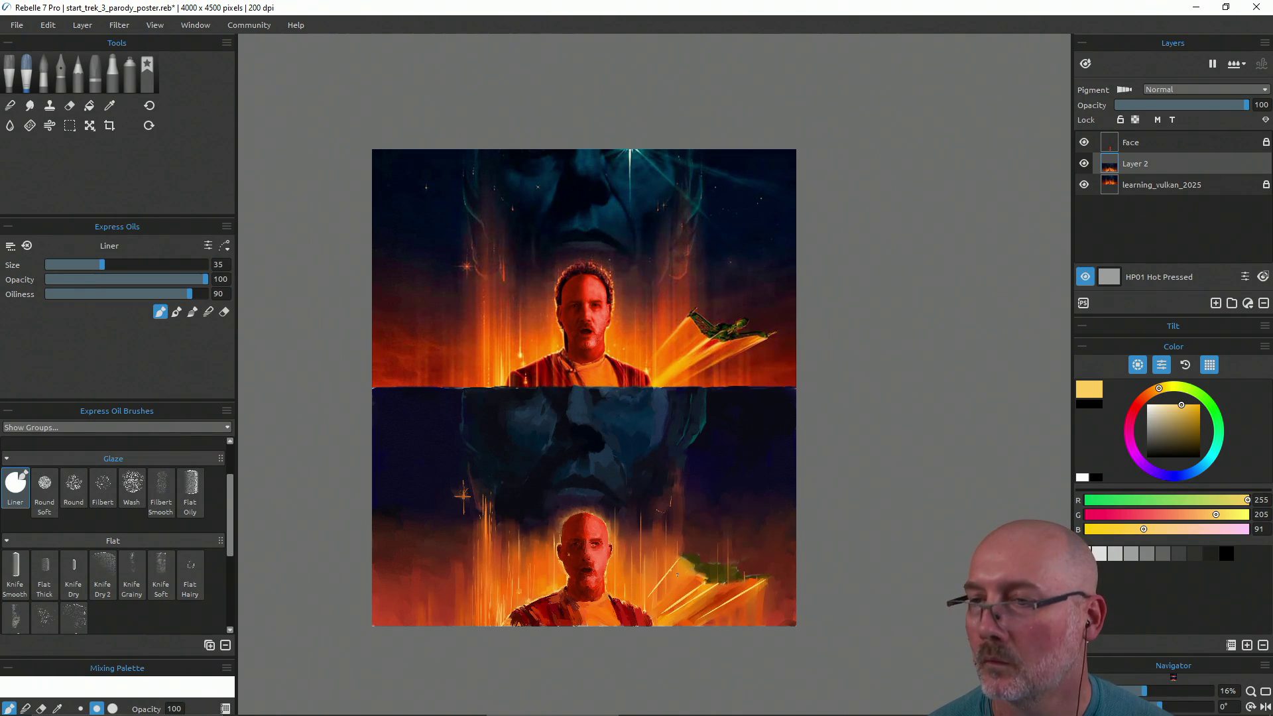
Paint a bright orange line along the lower trail and set the Liner to Blend
{"action": "left_click", "coordinate": [671, 369], "text": "alt"}
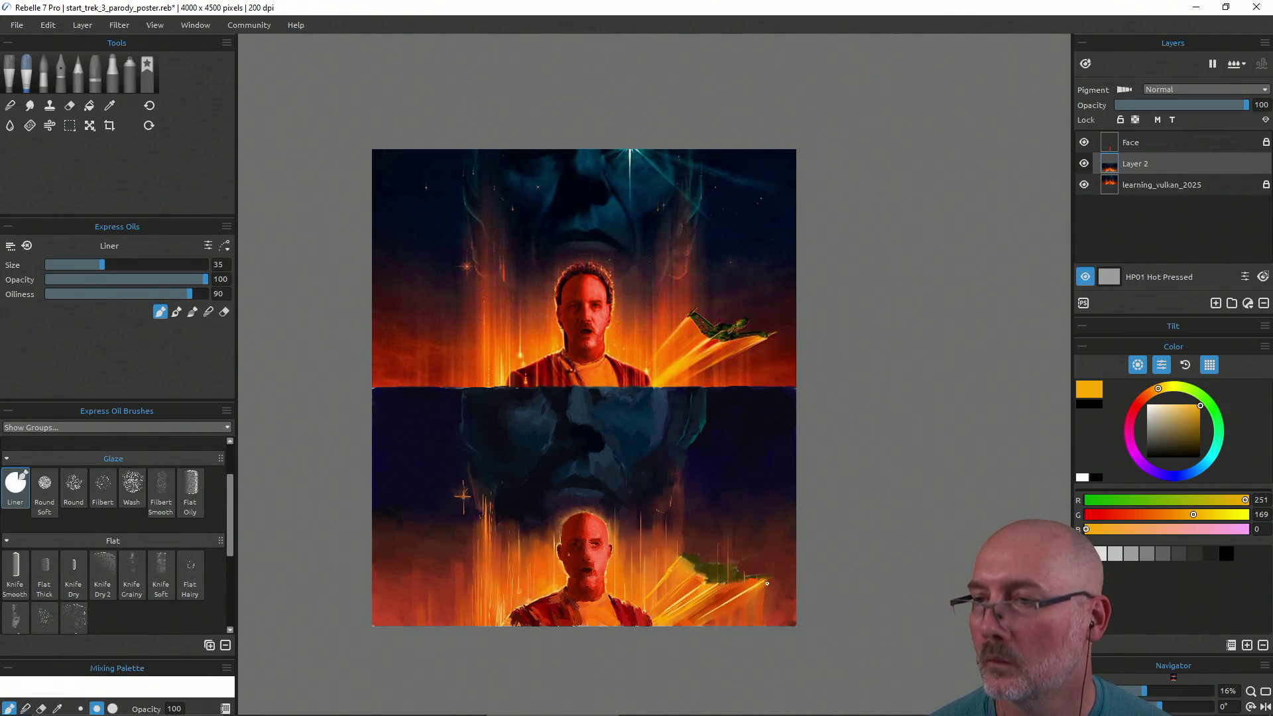
{"action": "left_click_drag", "start_coordinate": [756, 585], "coordinate": [723, 607]}
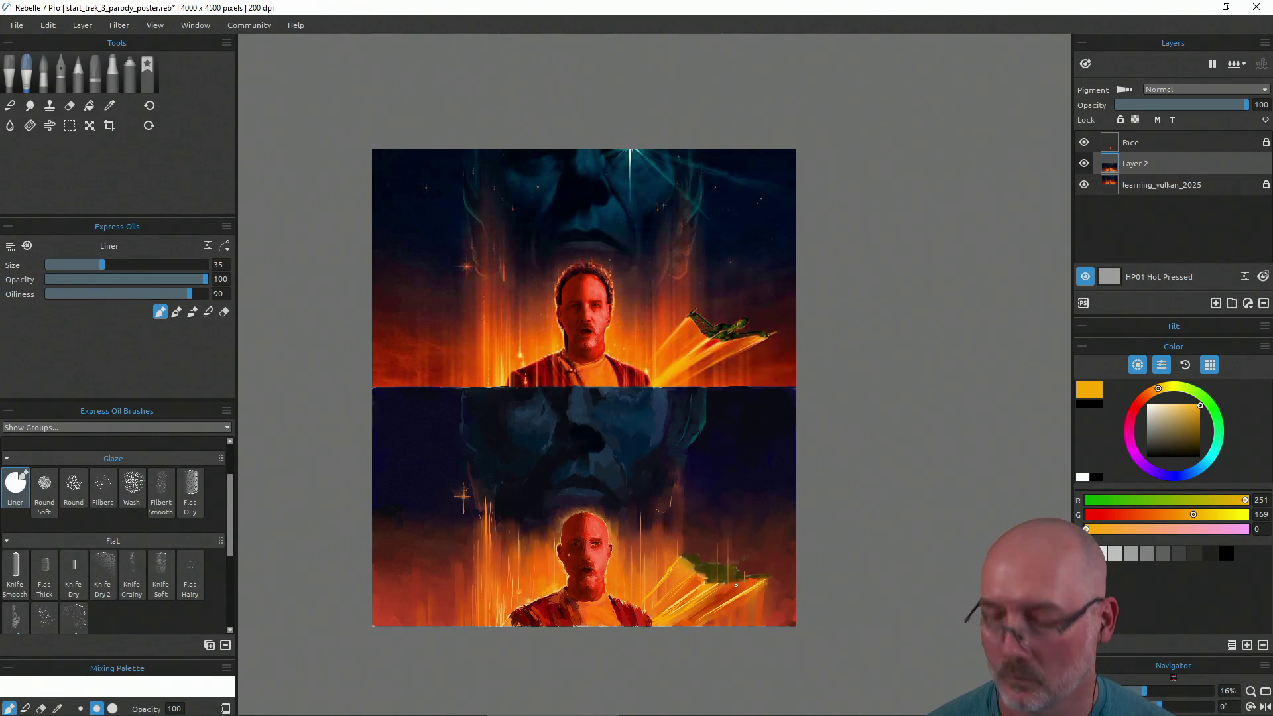
{"action": "key", "text": "n"}
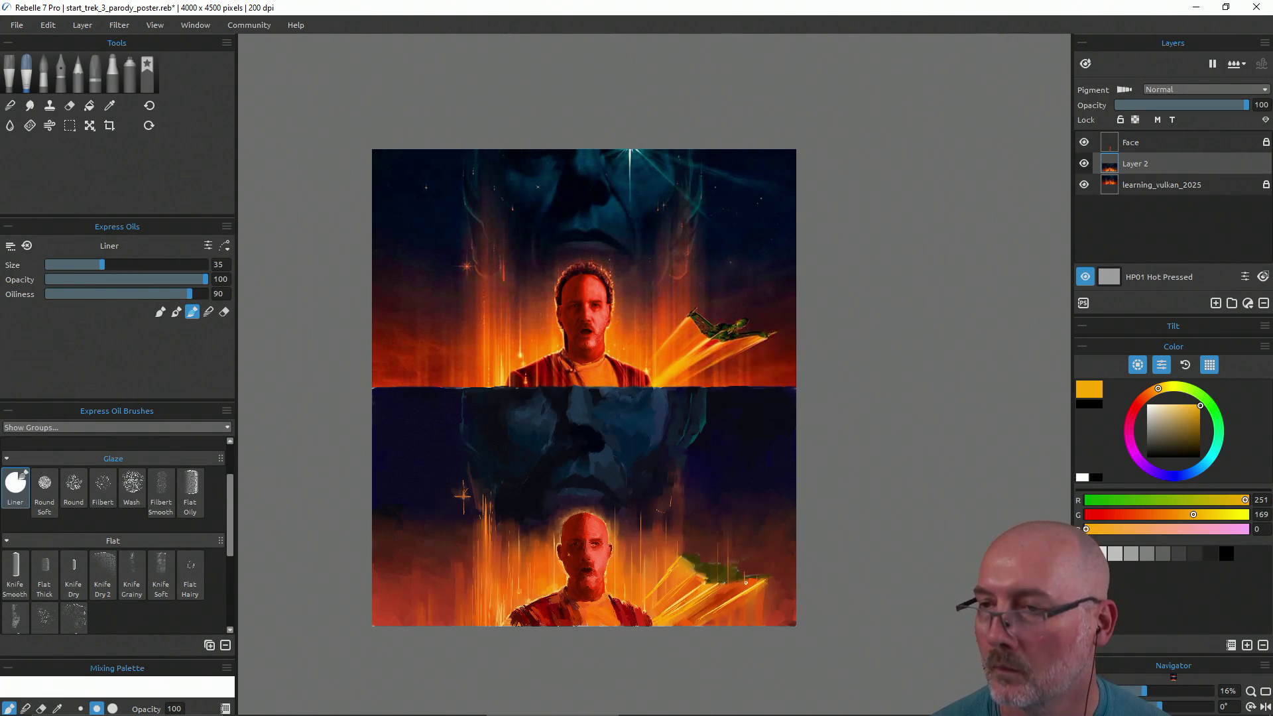
Smear the lower ship's trail toward the lower left with Knife Smooth
{"action": "left_click", "coordinate": [19, 577]}
{"action": "left_click_drag", "start_coordinate": [763, 584], "coordinate": [707, 622]}
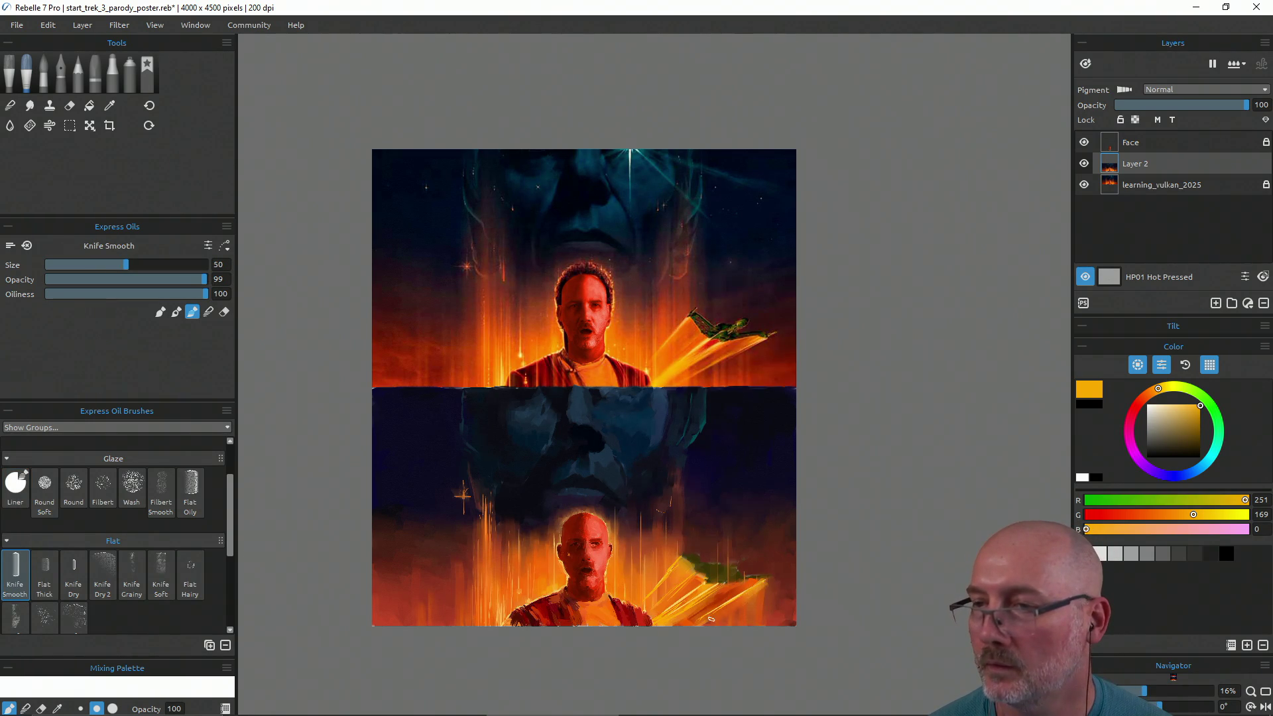
{"action": "mouse_move", "coordinate": [755, 582]}
{"action": "left_mouse_down"}
{"action": "mouse_move", "coordinate": [715, 607]}
{"action": "mouse_move", "coordinate": [701, 595]}
{"action": "mouse_move", "coordinate": [670, 601]}
{"action": "left_mouse_up"}
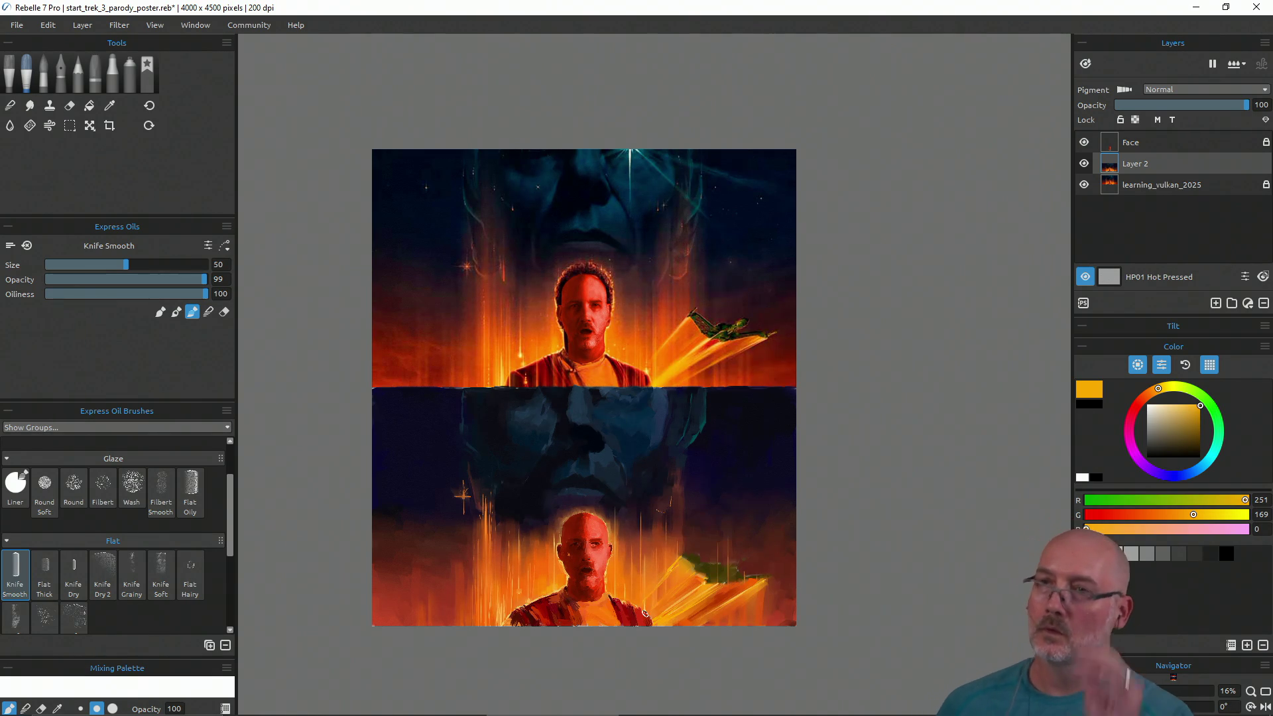
Paint near-black hull detail sampled from the upper ship onto the lower ship, then undo it
{"action": "key", "text": "i"}
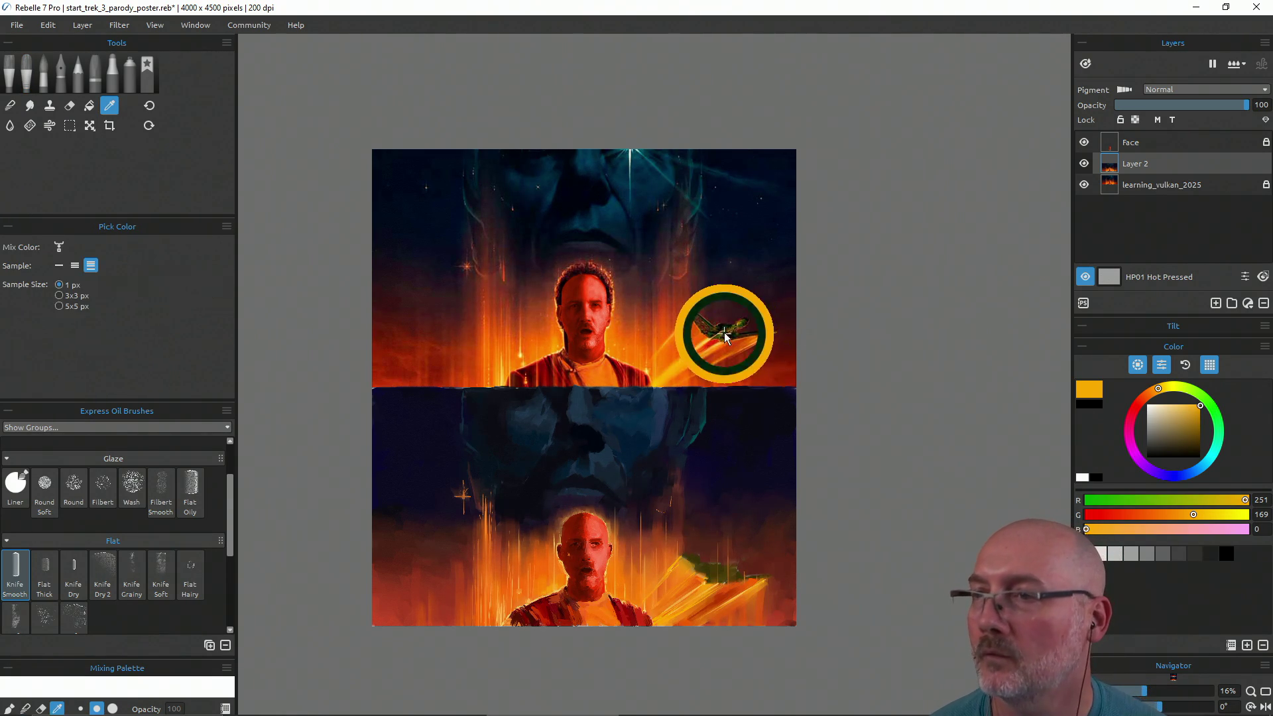
{"action": "left_click", "coordinate": [726, 326]}
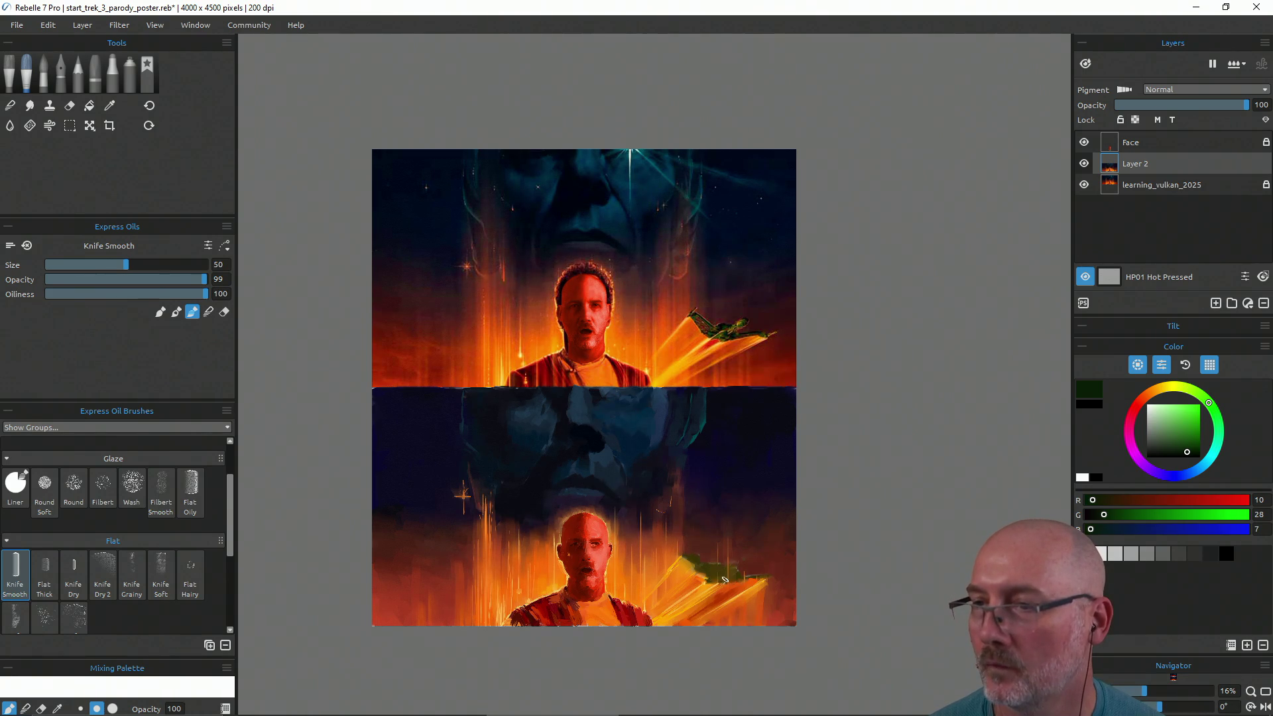
{"action": "left_click", "coordinate": [722, 329], "text": "alt"}
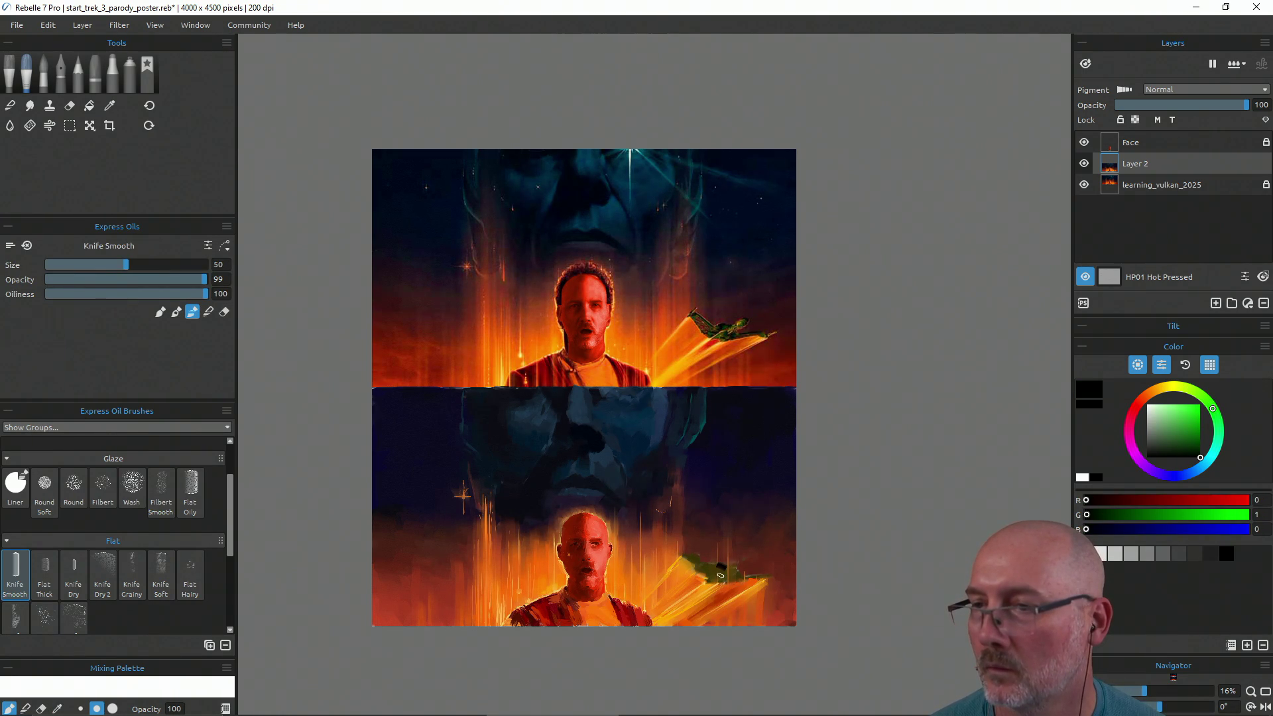
{"action": "key", "text": "b"}
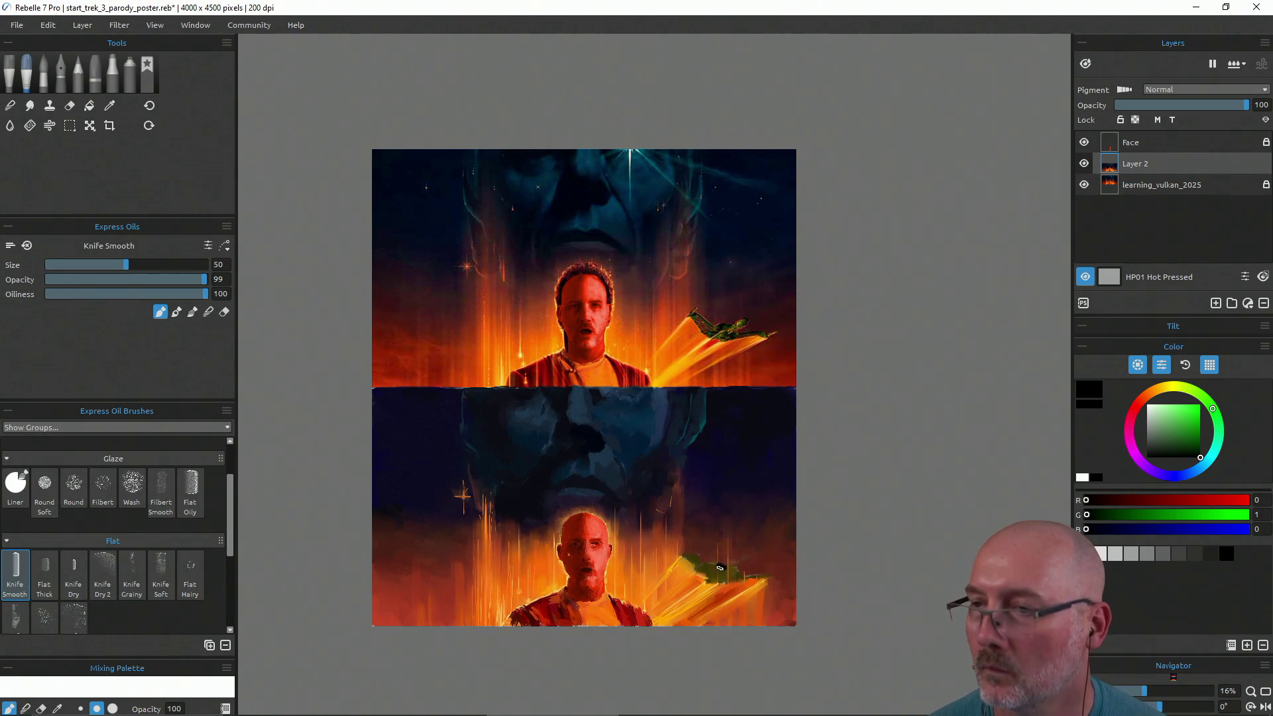
{"action": "left_click_drag", "start_coordinate": [719, 567], "coordinate": [716, 571]}
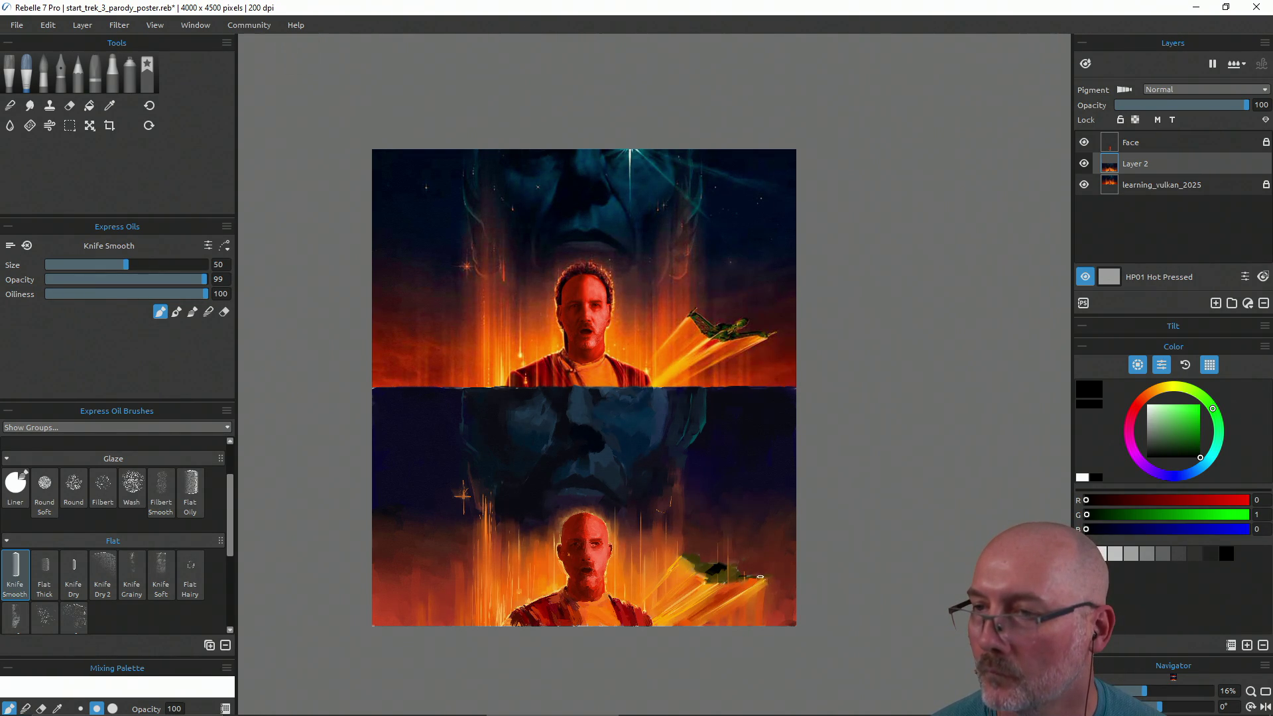
{"action": "mouse_move", "coordinate": [742, 575]}
{"action": "left_mouse_down"}
{"action": "mouse_move", "coordinate": [762, 574]}
{"action": "mouse_move", "coordinate": [728, 580]}
{"action": "left_mouse_up"}
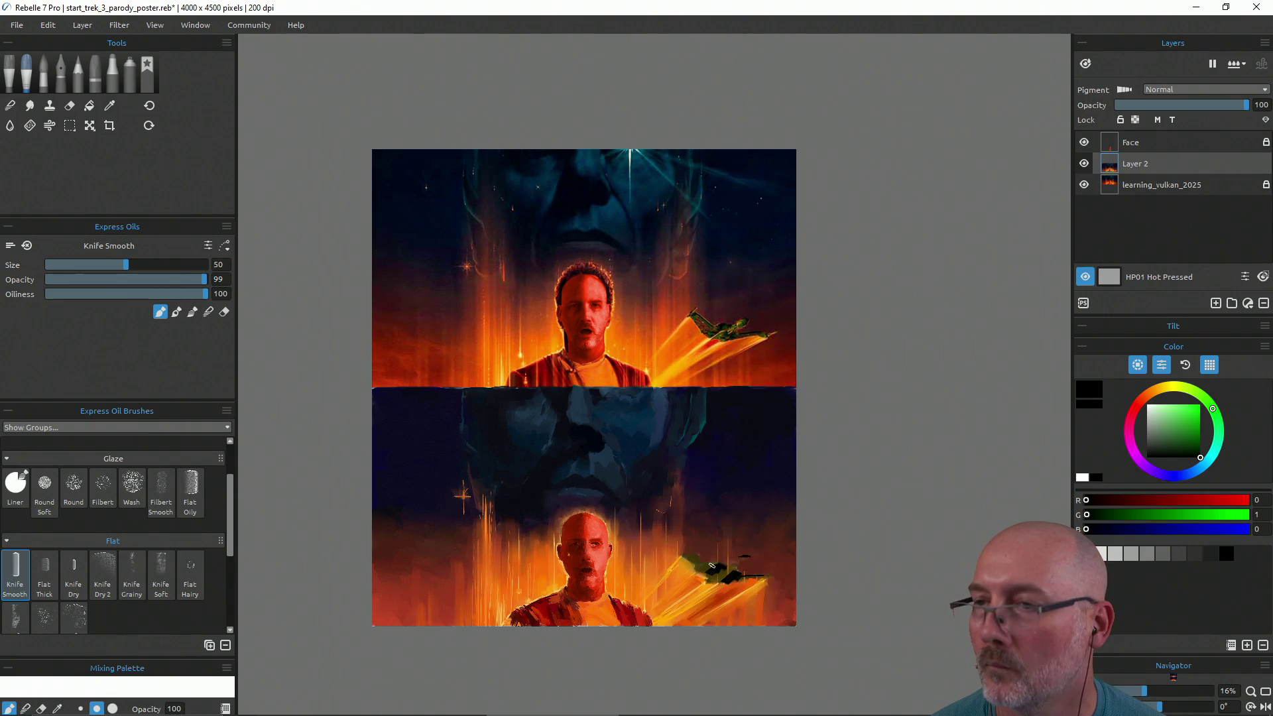
{"action": "key", "text": "ctrl+z"}
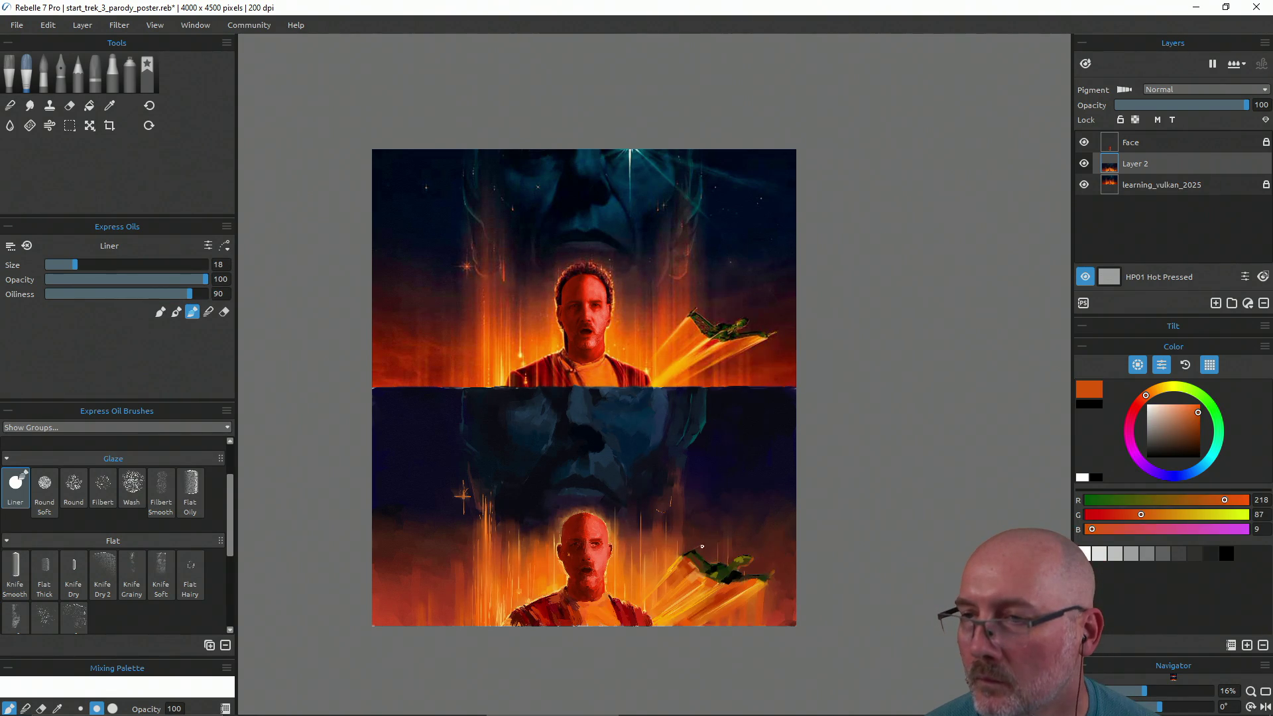
Undo the black stroke, sample near-black from the lower ship for the Liner, and save
{"action": "left_click", "coordinate": [692, 590], "text": "alt"}
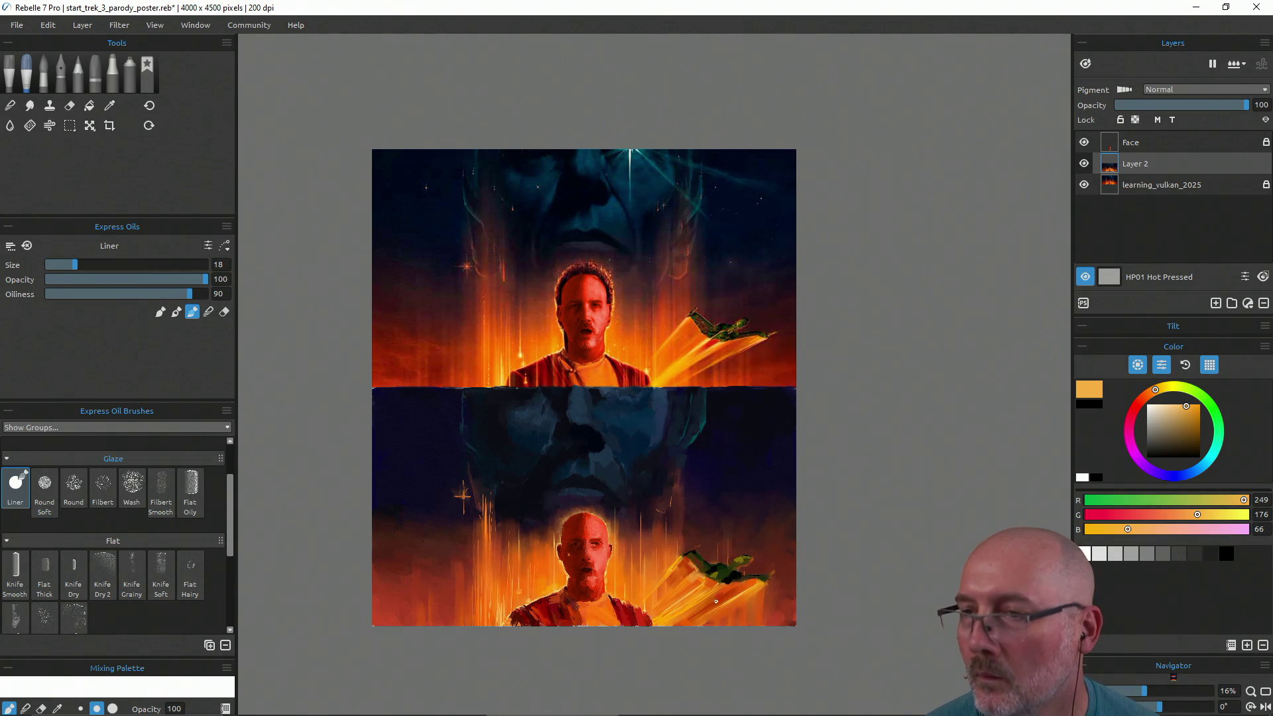
{"action": "key", "text": "ctrl+z"}
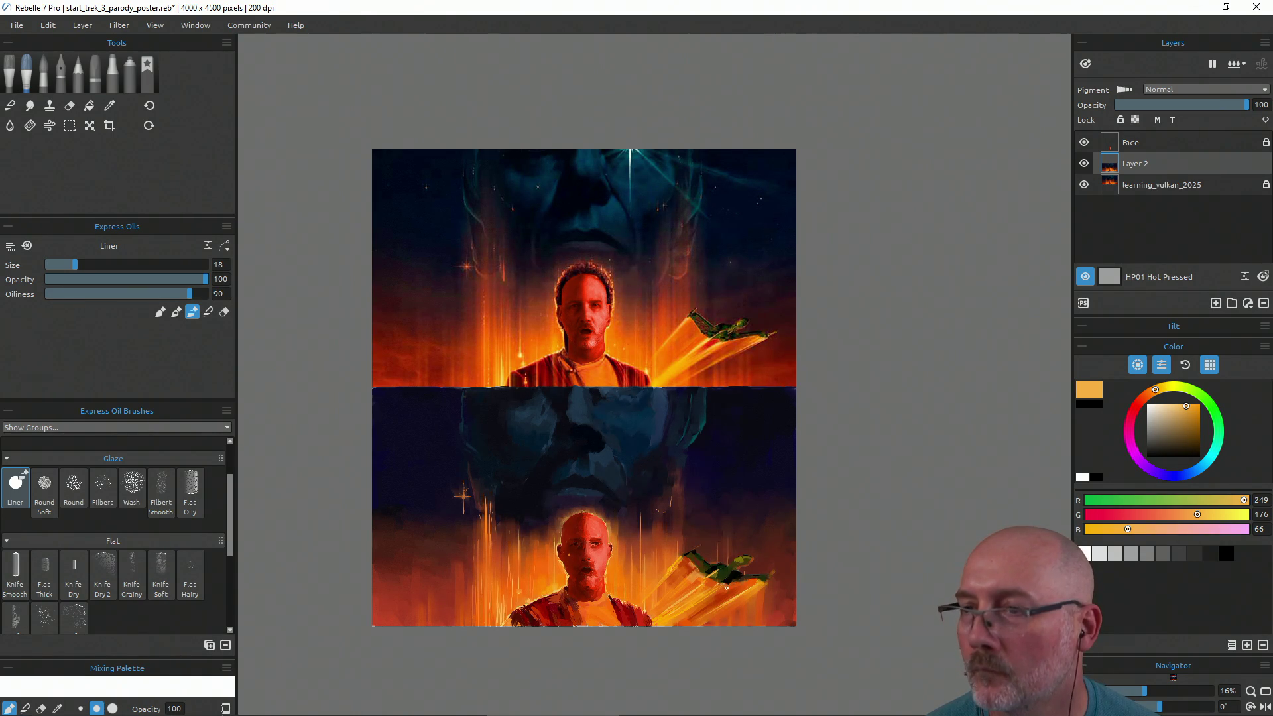
{"action": "left_click", "coordinate": [730, 573], "text": "alt"}
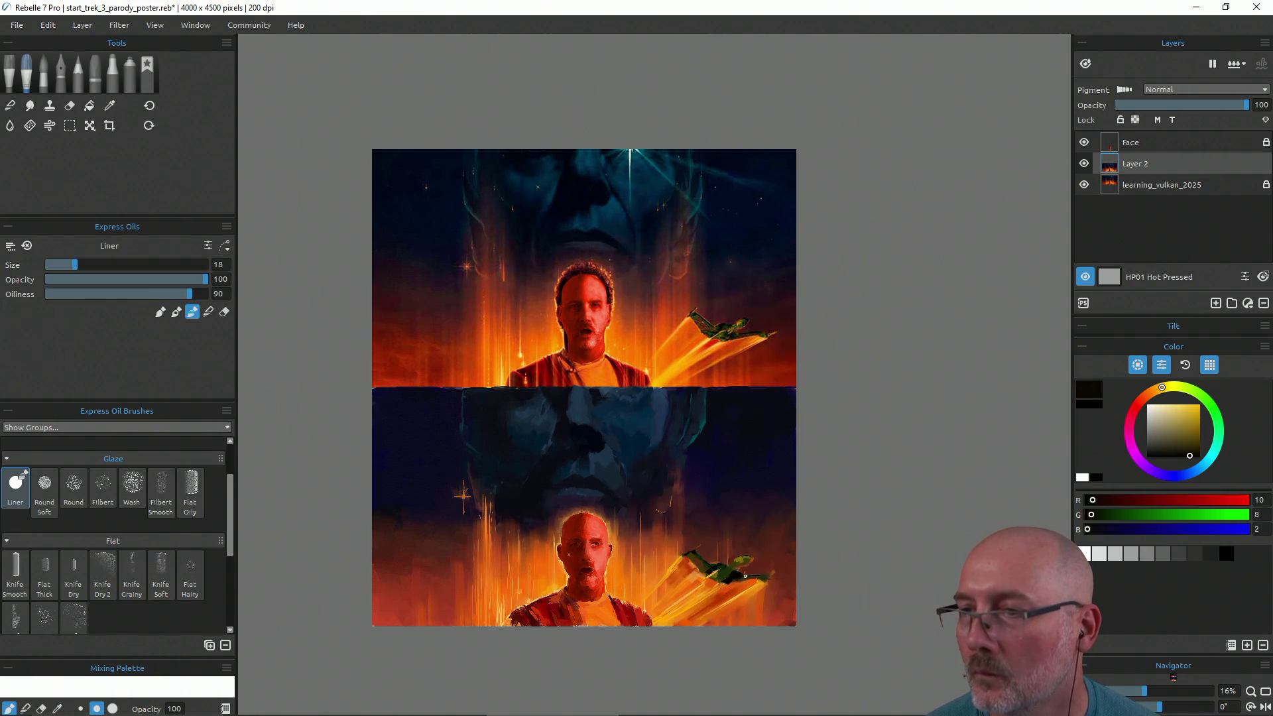
{"action": "left_click", "coordinate": [739, 581], "text": "alt"}
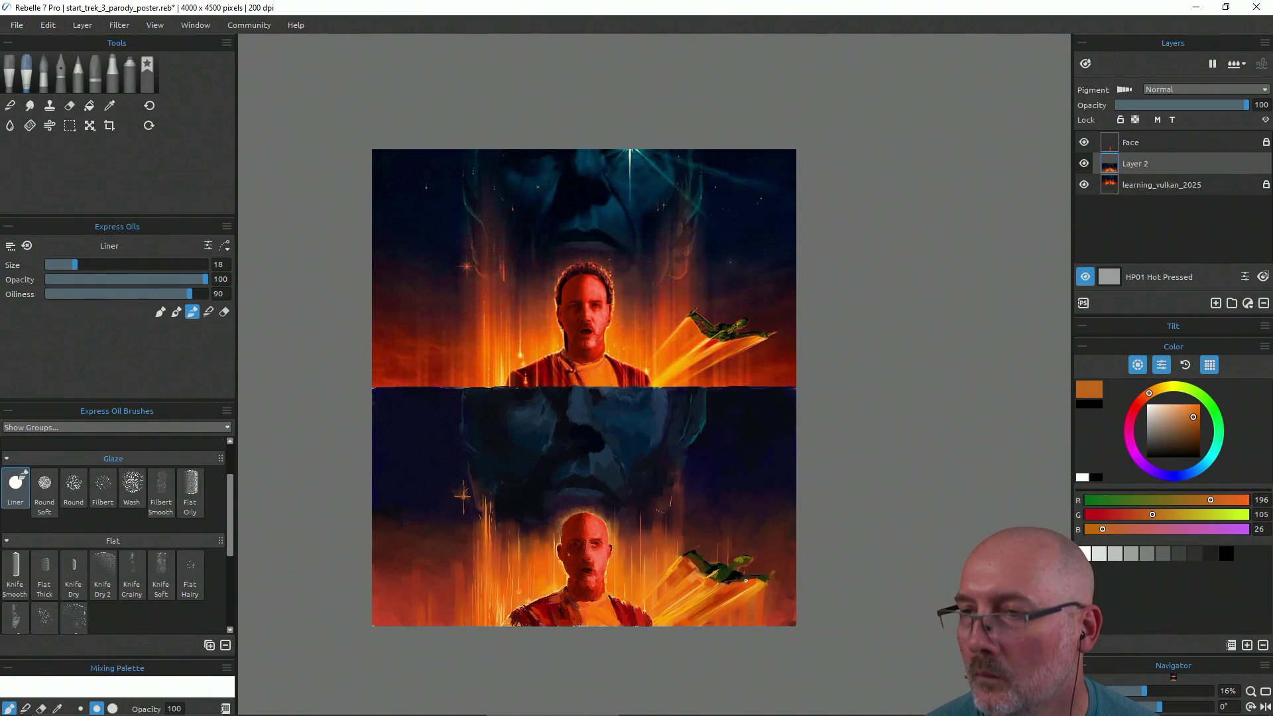
{"action": "left_click", "coordinate": [744, 560], "text": "alt"}
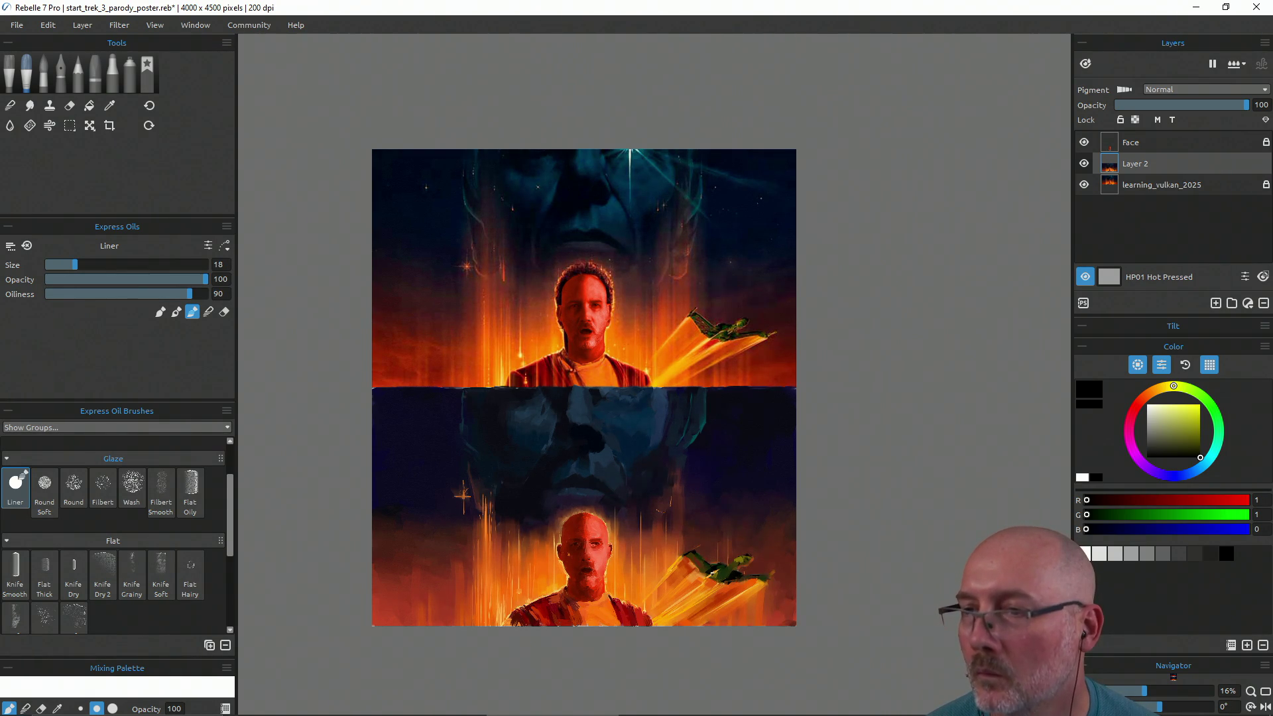
{"action": "key", "text": "ctrl+alt"}
{"action": "key", "text": "ctrl+s"}
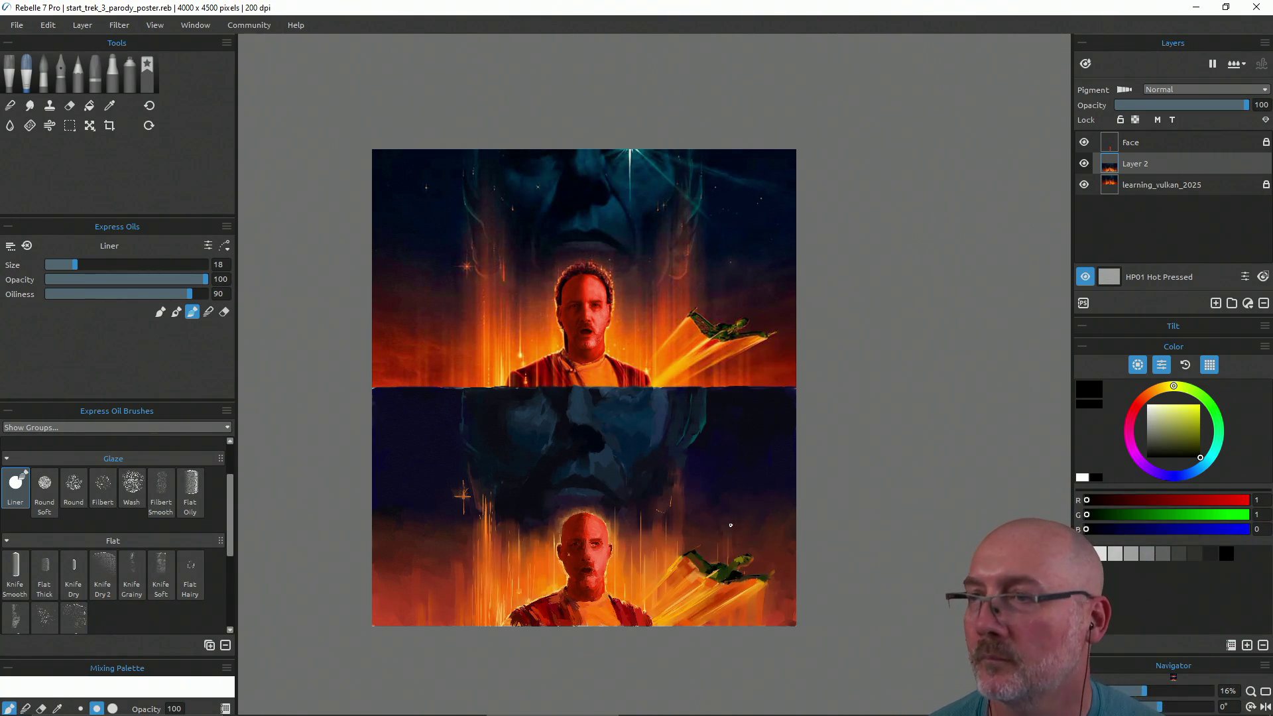
Paint a small dark-brown (R 33, G 17, B 12) detail near the lower ship and save
{"action": "key", "text": "alt"}
{"action": "left_click", "coordinate": [687, 556], "text": "alt"}
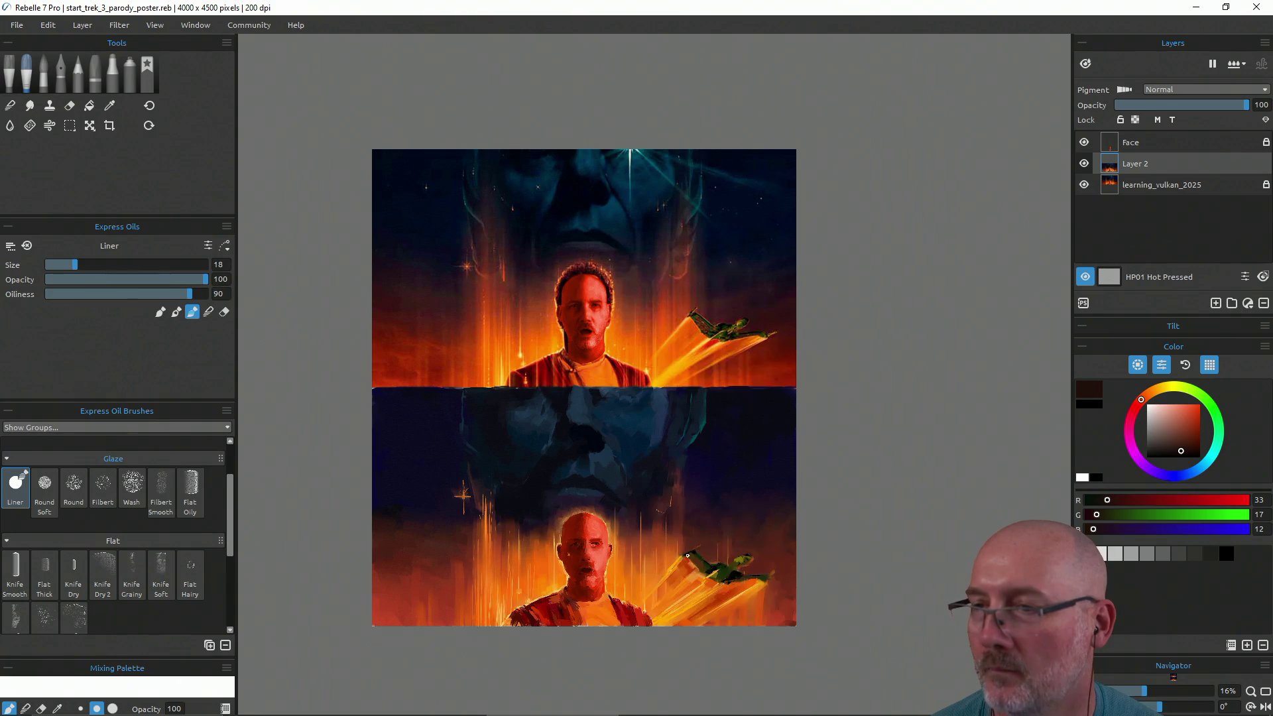
{"action": "left_click_drag", "start_coordinate": [688, 552], "coordinate": [689, 552]}
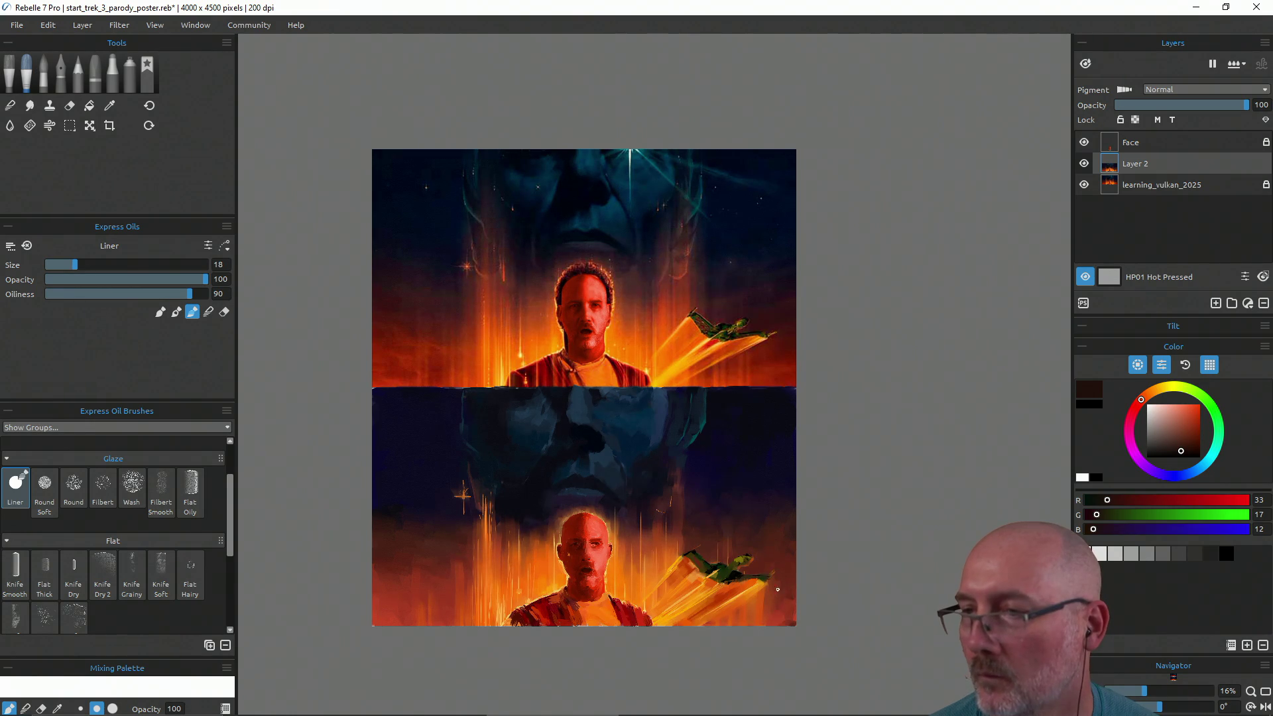
{"action": "key", "text": "ctrl+s"}
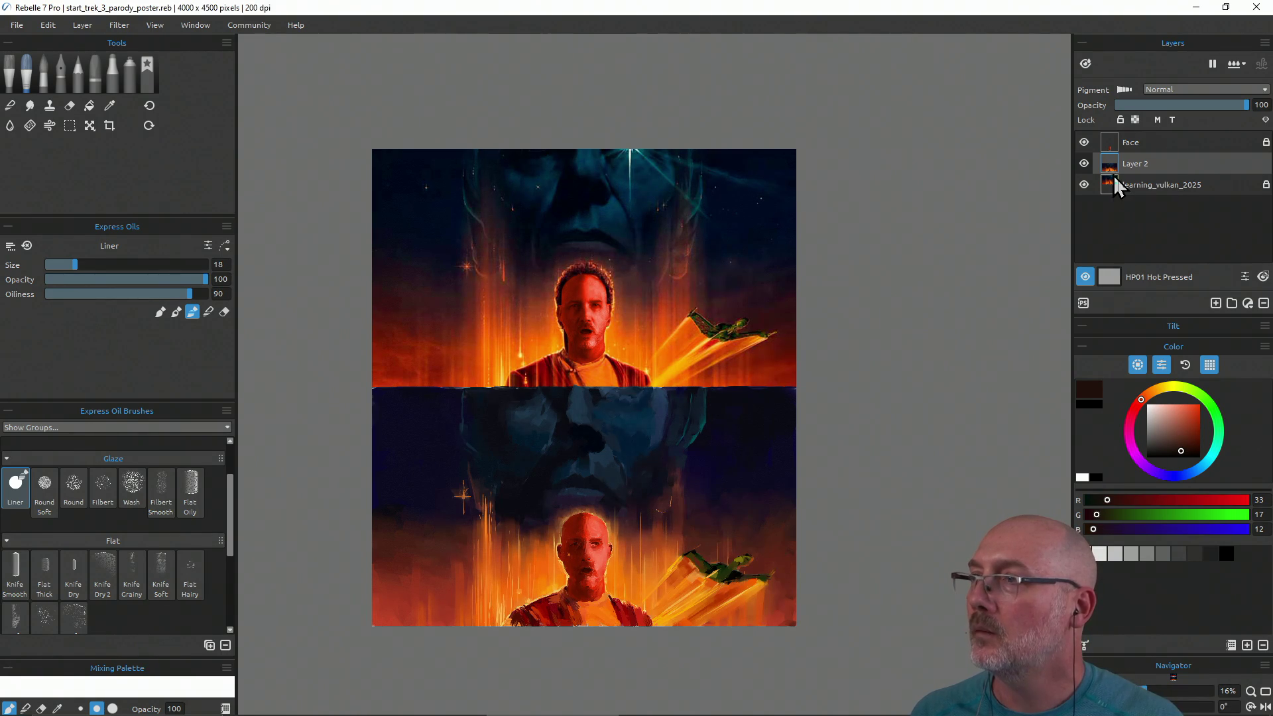
Load a size-29 Liner with bright orange (R 246, G 95, B 1), undoing test strokes on Face and Layer 2
{"action": "left_click", "coordinate": [1125, 145]}
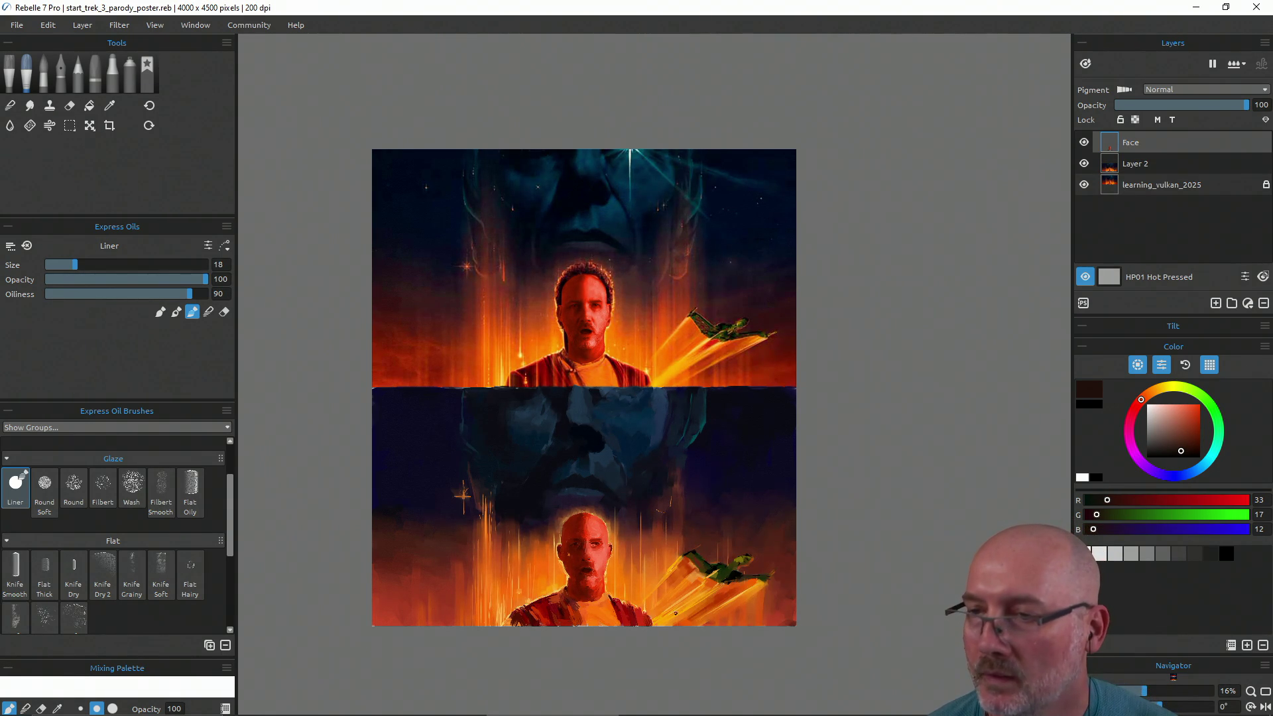
{"action": "left_click", "coordinate": [746, 585], "text": "alt"}
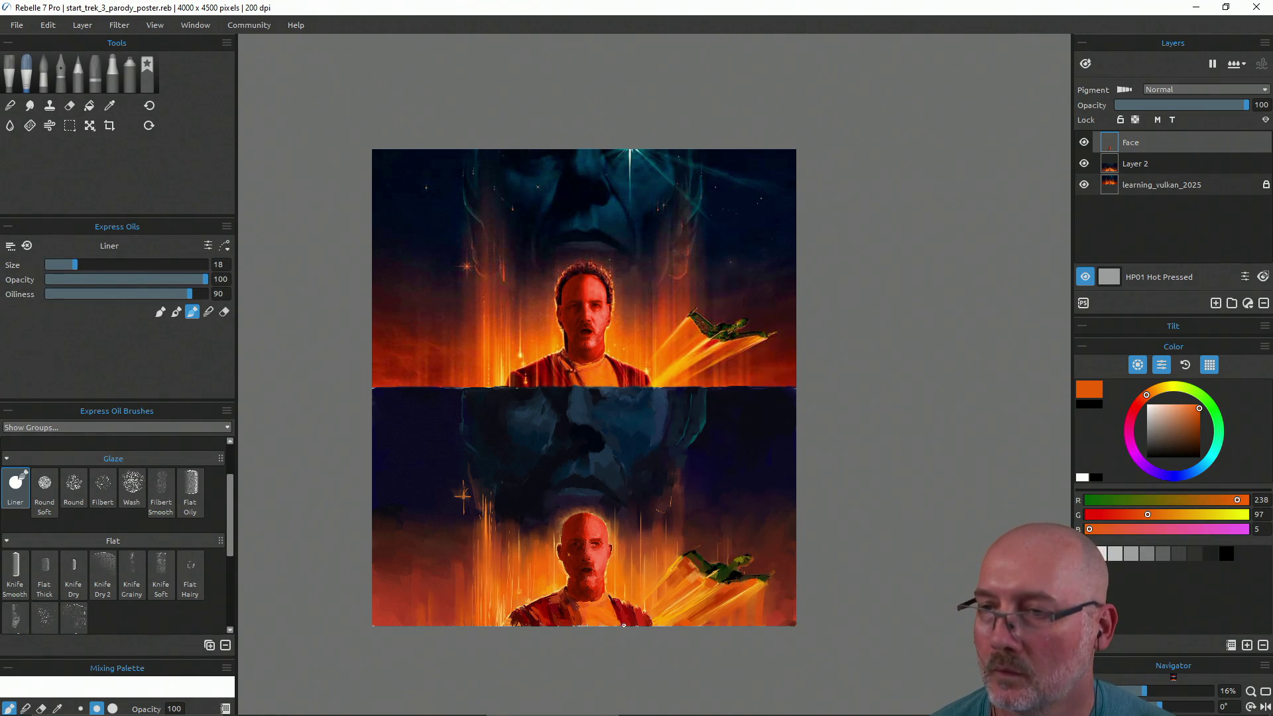
{"action": "key", "text": "bracketright"}
{"action": "key", "text": "bracketright"}
{"action": "key", "text": "bracketright"}
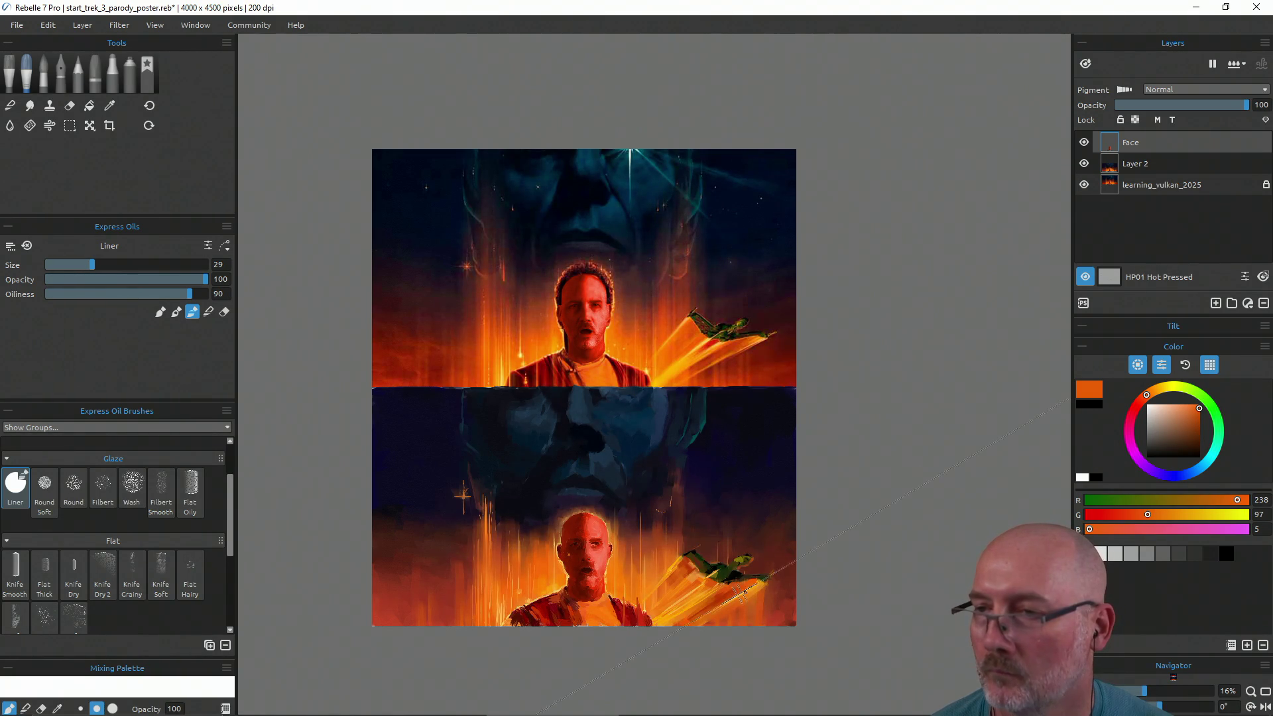
{"action": "left_click", "coordinate": [752, 581], "text": "alt"}
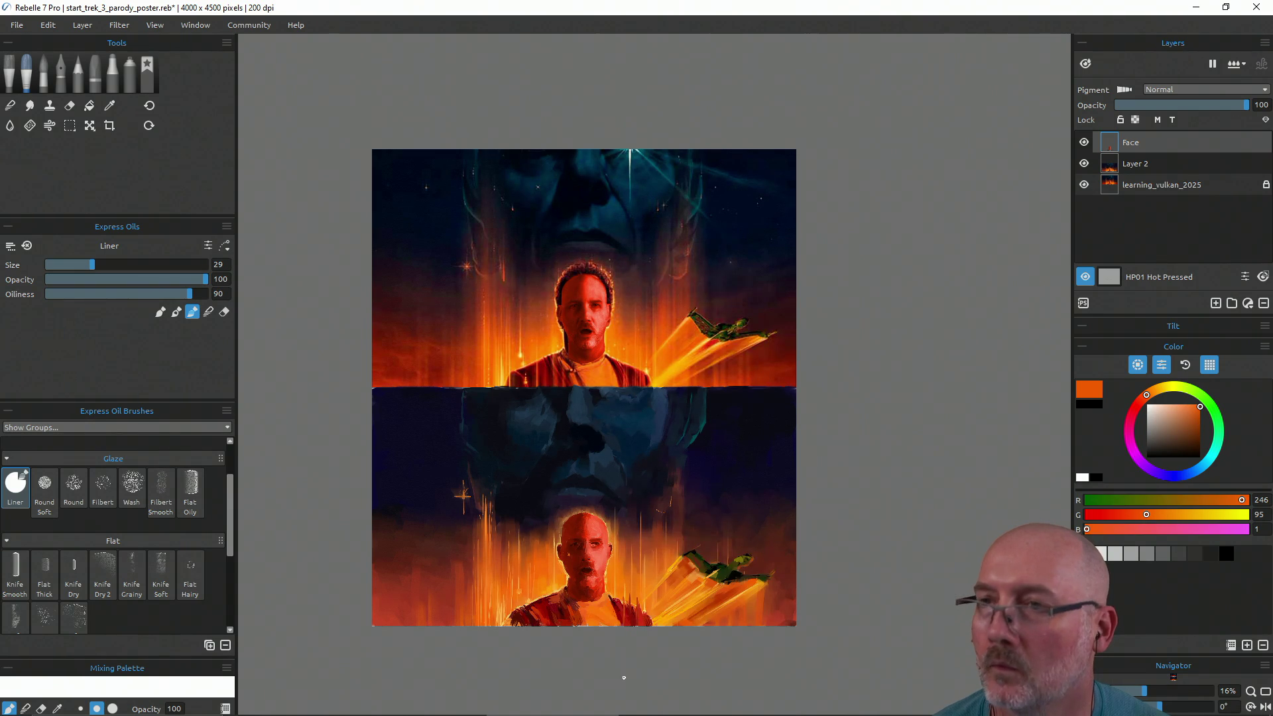
{"action": "key", "text": "ctrl+z"}
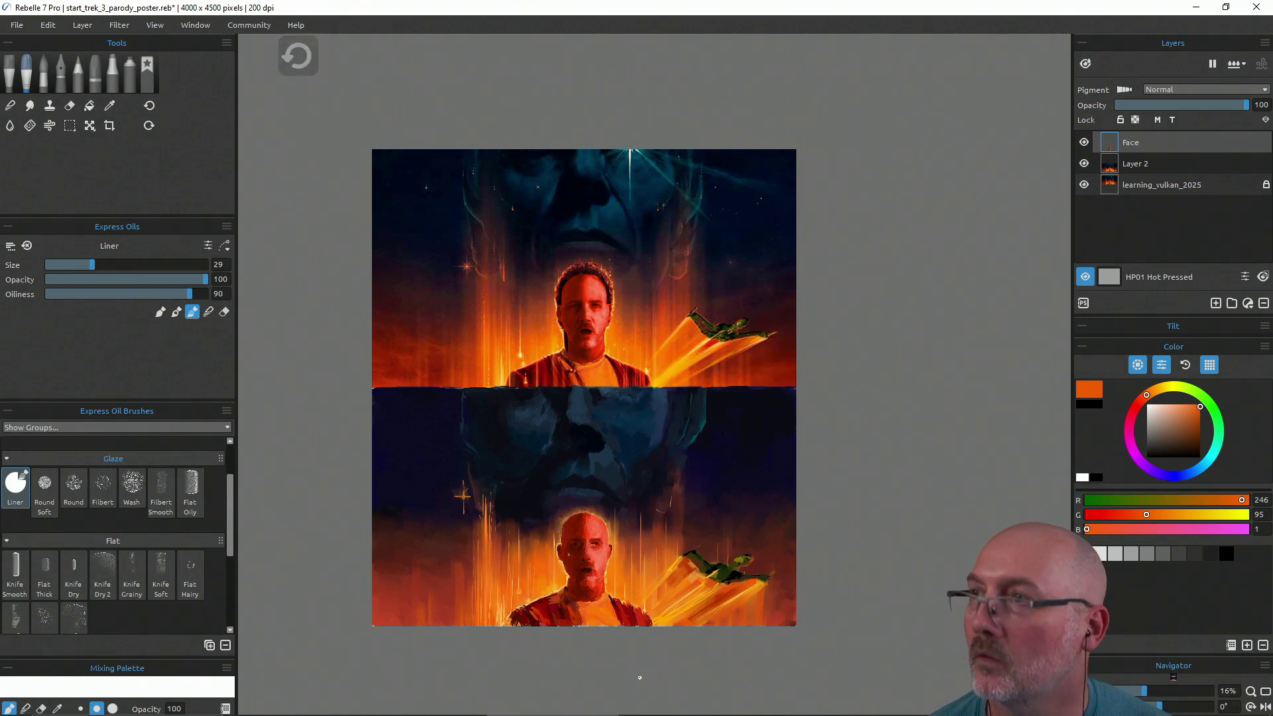
{"action": "left_click", "coordinate": [1148, 164]}
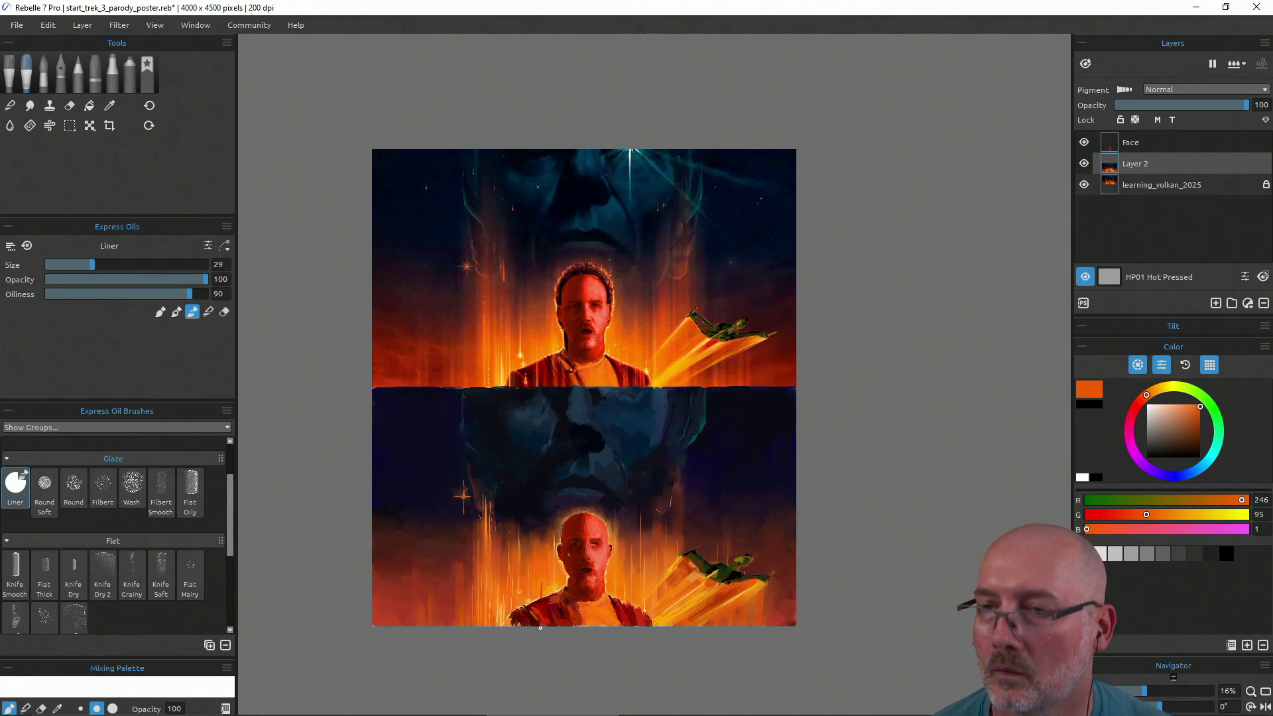
{"action": "key", "text": "ctrl+z"}
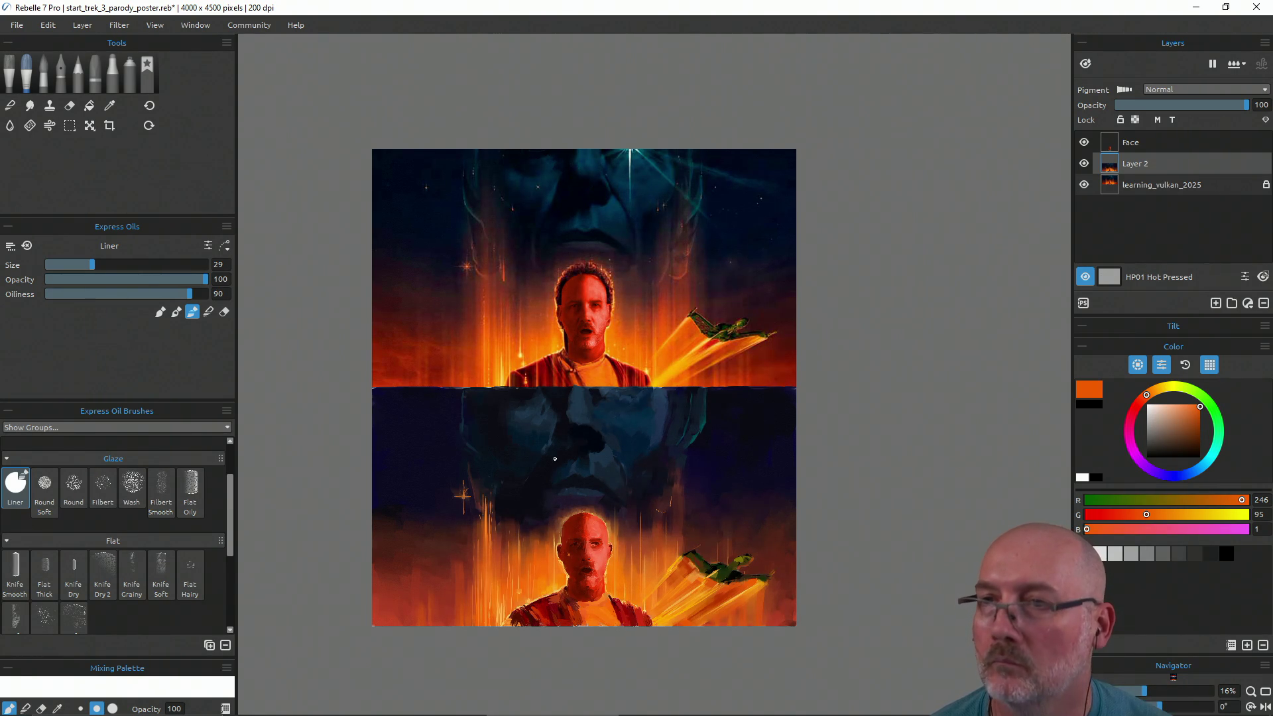
Load the Liner with a lighter orange (R 249, G 120, B 10), undo the stray stroke, and reselect Face
{"action": "key", "text": "i"}
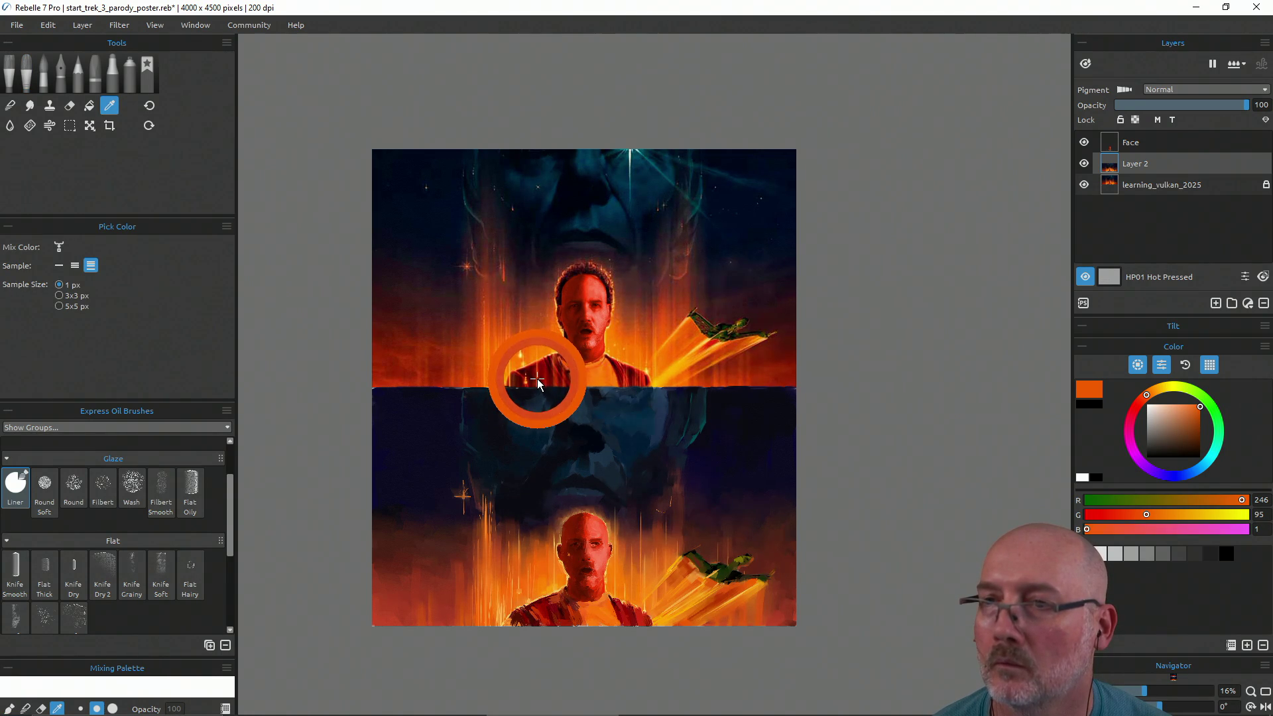
{"action": "left_click", "coordinate": [537, 383]}
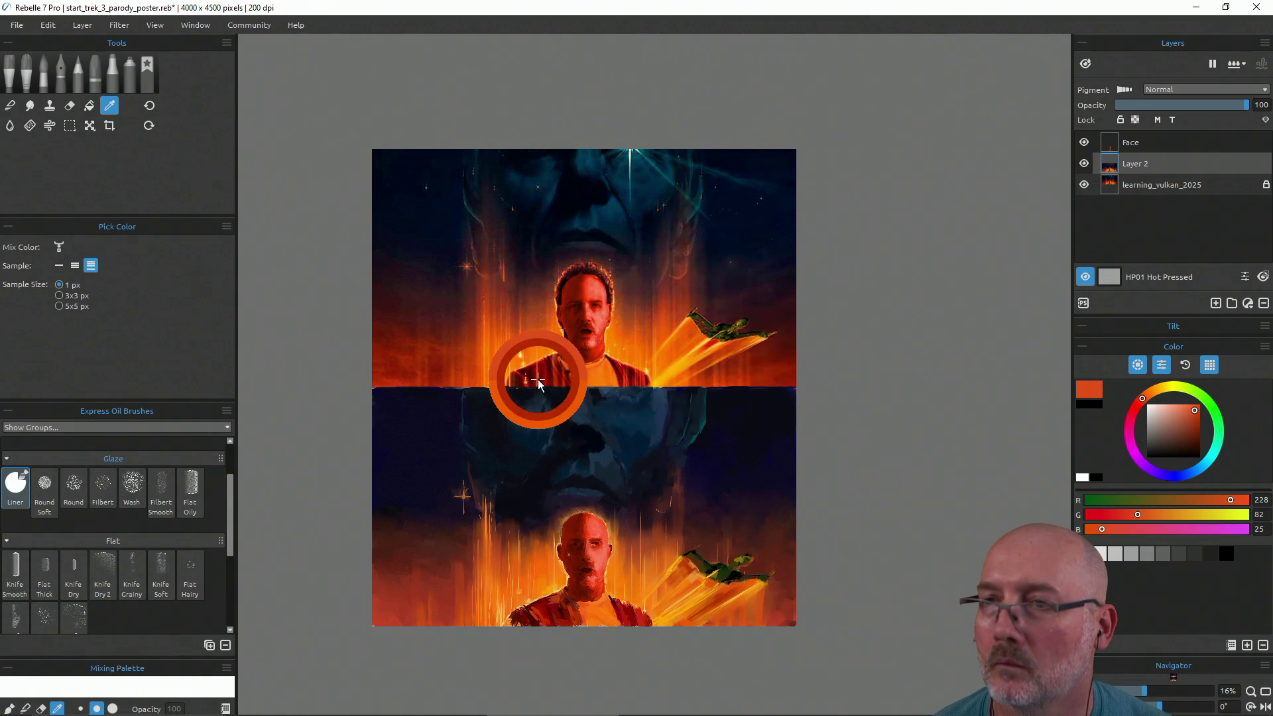
{"action": "key", "text": "b"}
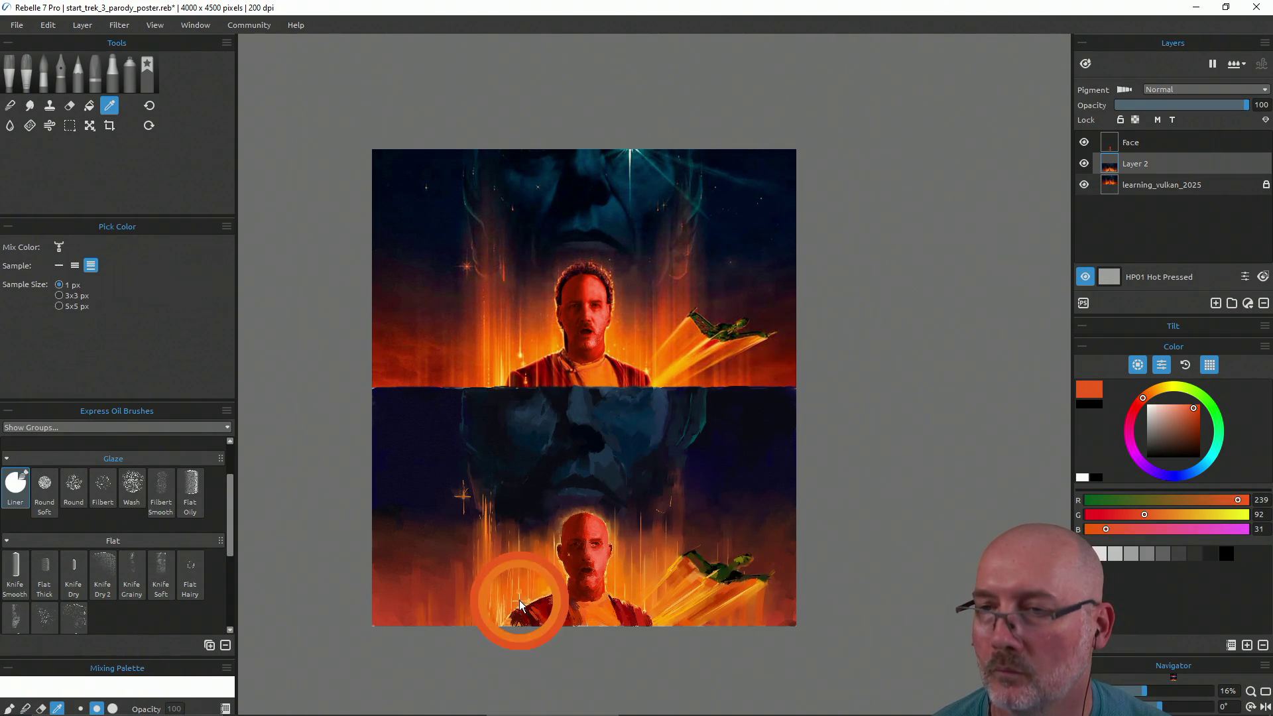
{"action": "left_click", "coordinate": [517, 598], "text": "alt"}
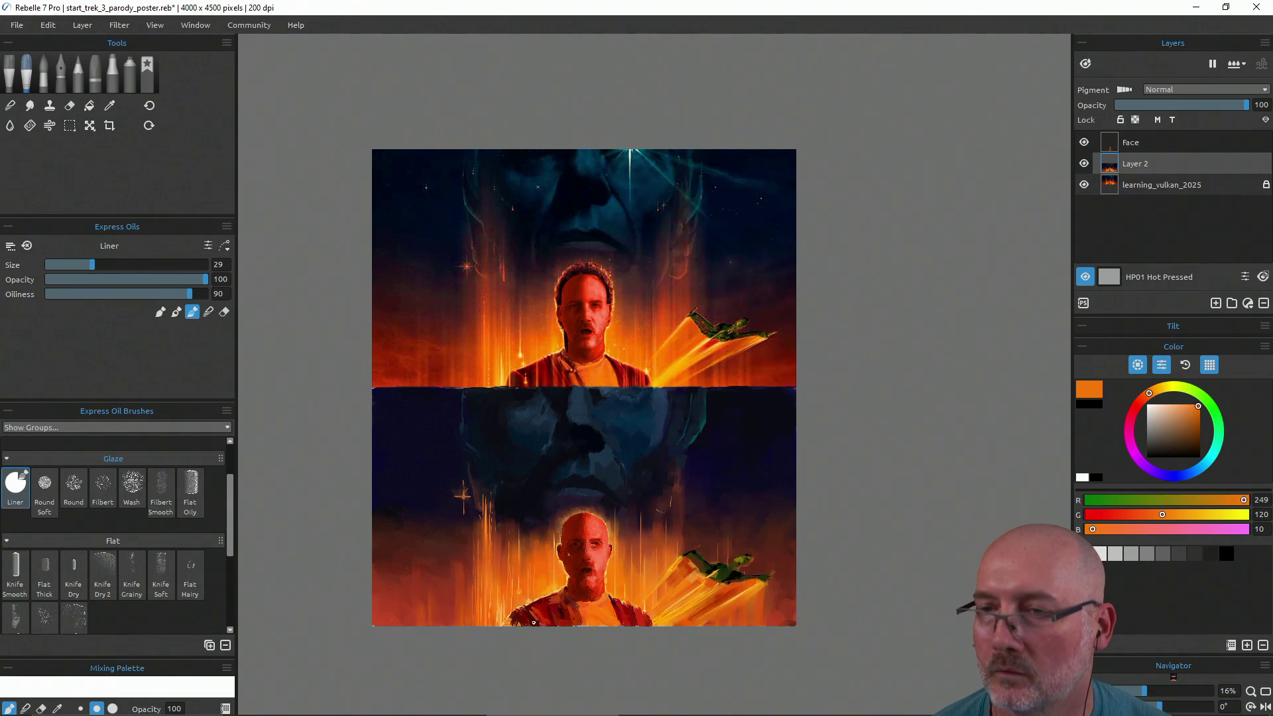
{"action": "key", "text": "ctrl+z"}
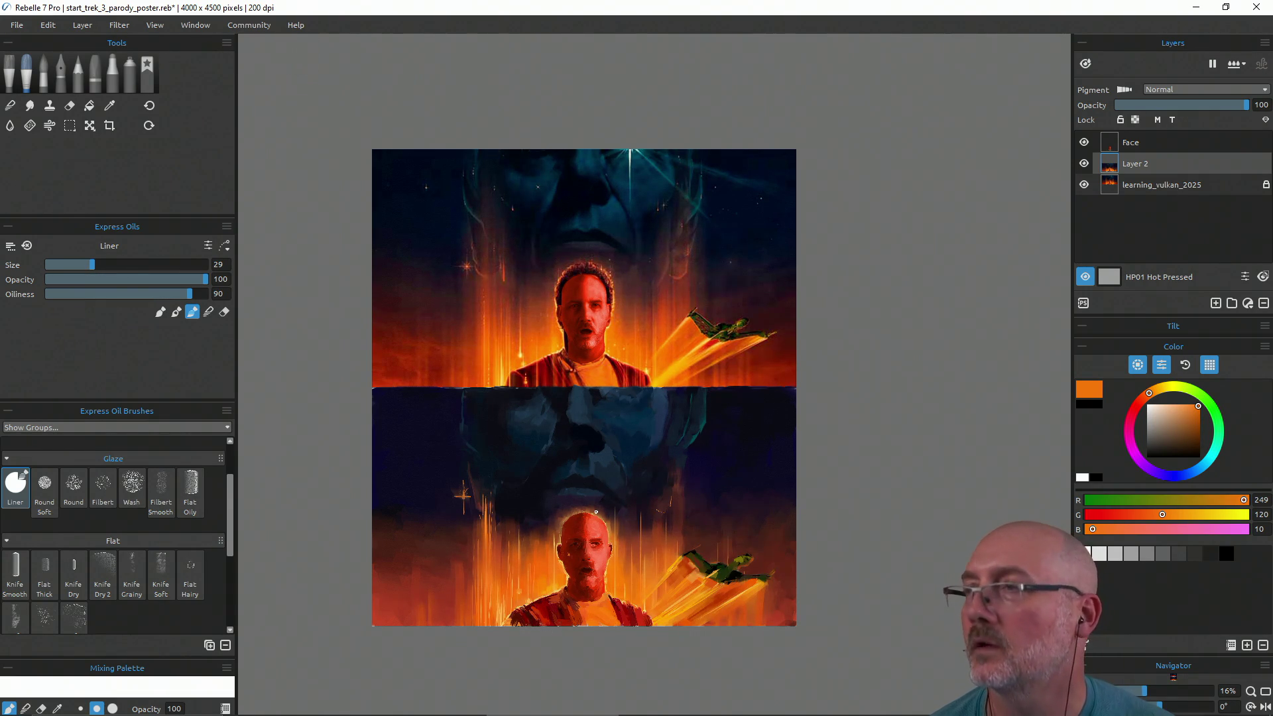
{"action": "left_click", "coordinate": [1135, 142]}
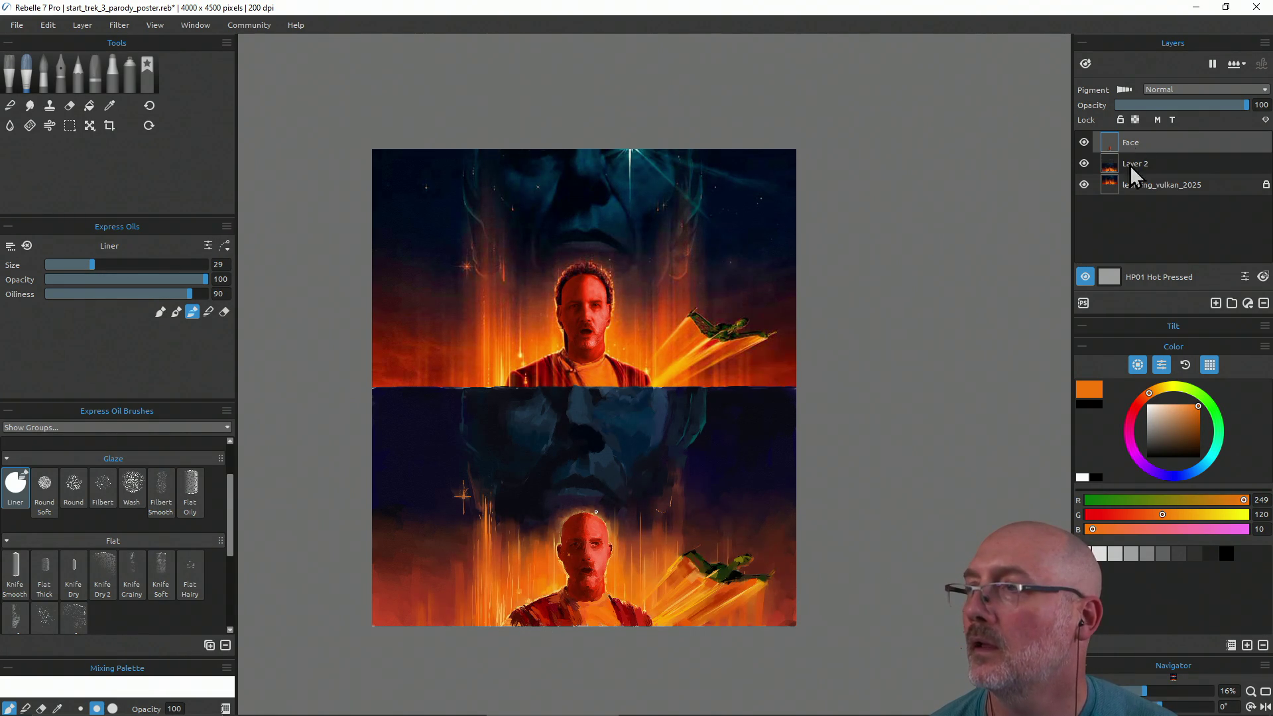
Add Layer 3 above Face and sample a deeper orange (R 246, G 96, B 1) from the lower ship
{"action": "left_click", "coordinate": [1216, 304]}
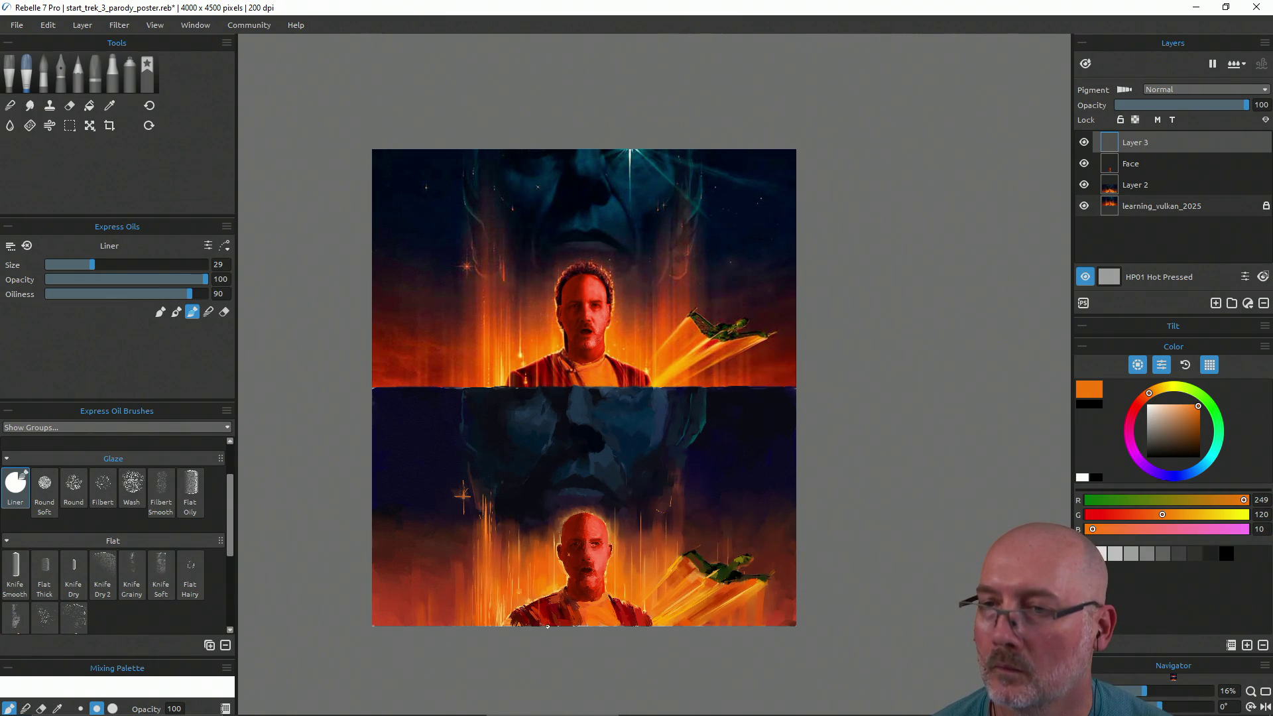
{"action": "mouse_move", "coordinate": [601, 618]}
{"action": "left_mouse_down"}
{"action": "mouse_move", "coordinate": [623, 625]}
{"action": "mouse_move", "coordinate": [752, 584]}
{"action": "left_mouse_up"}
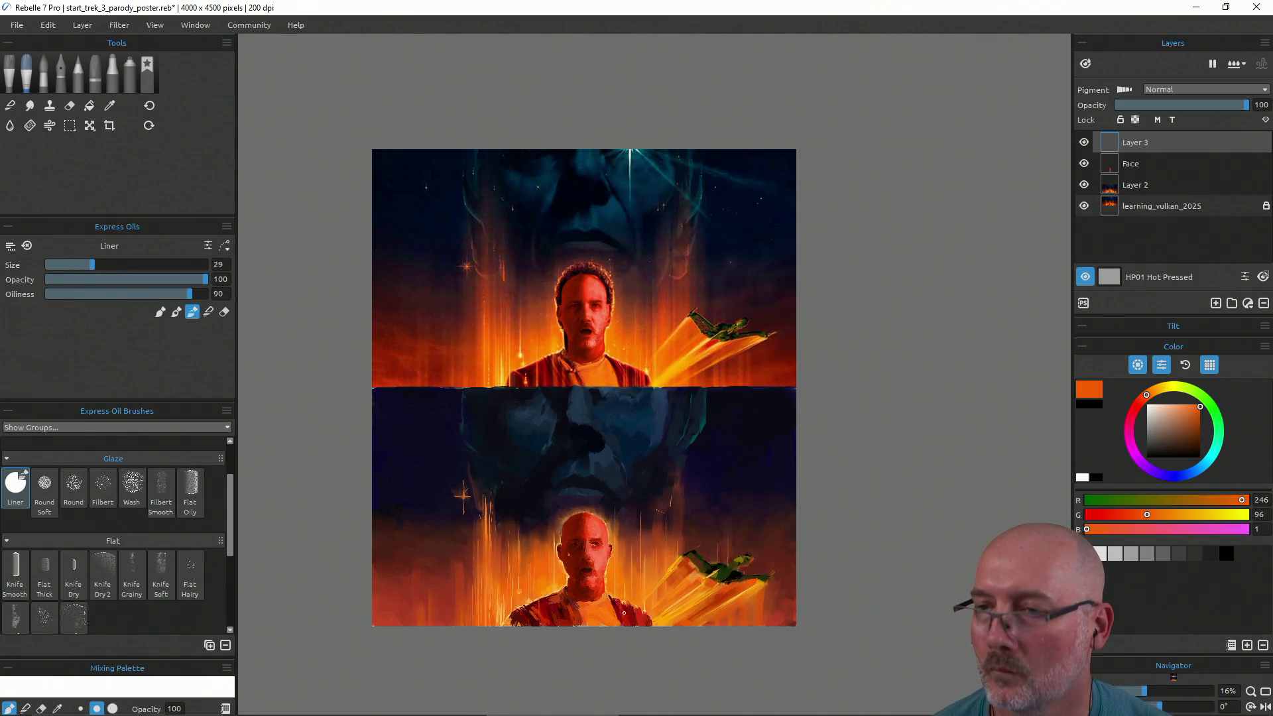
{"action": "key", "text": "ctrl+z"}
{"action": "key", "text": "ctrl+z"}
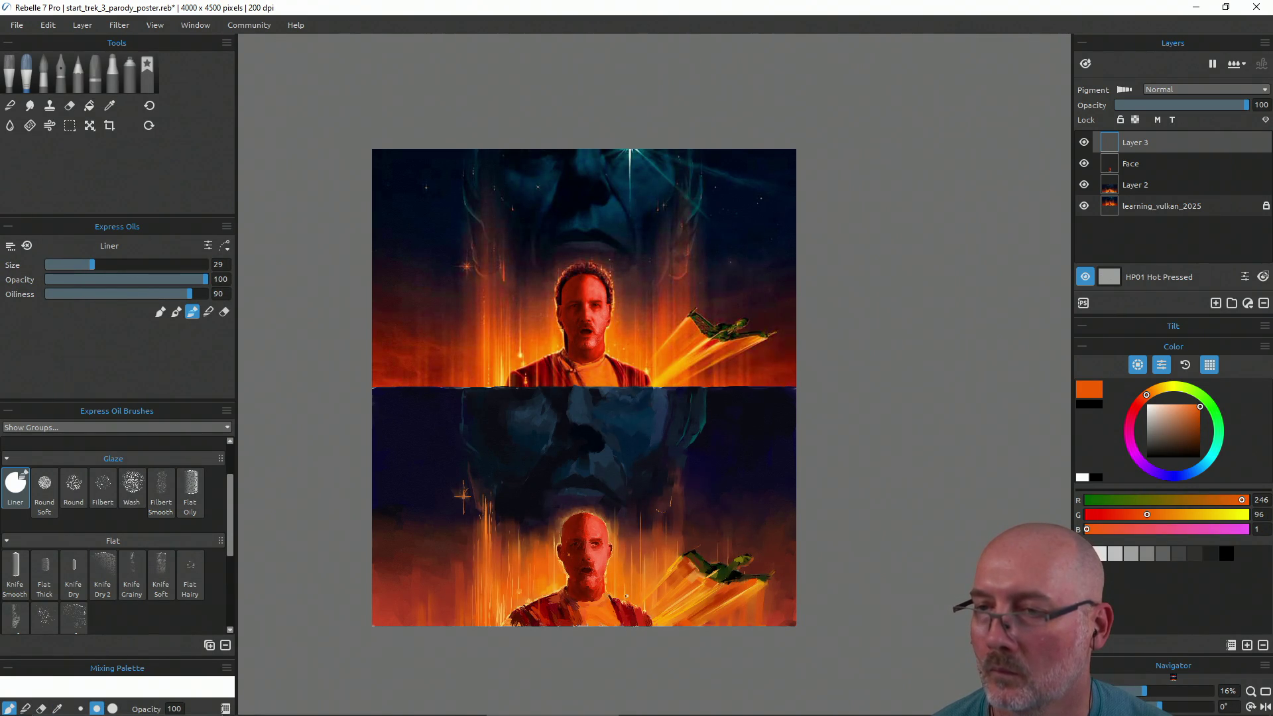
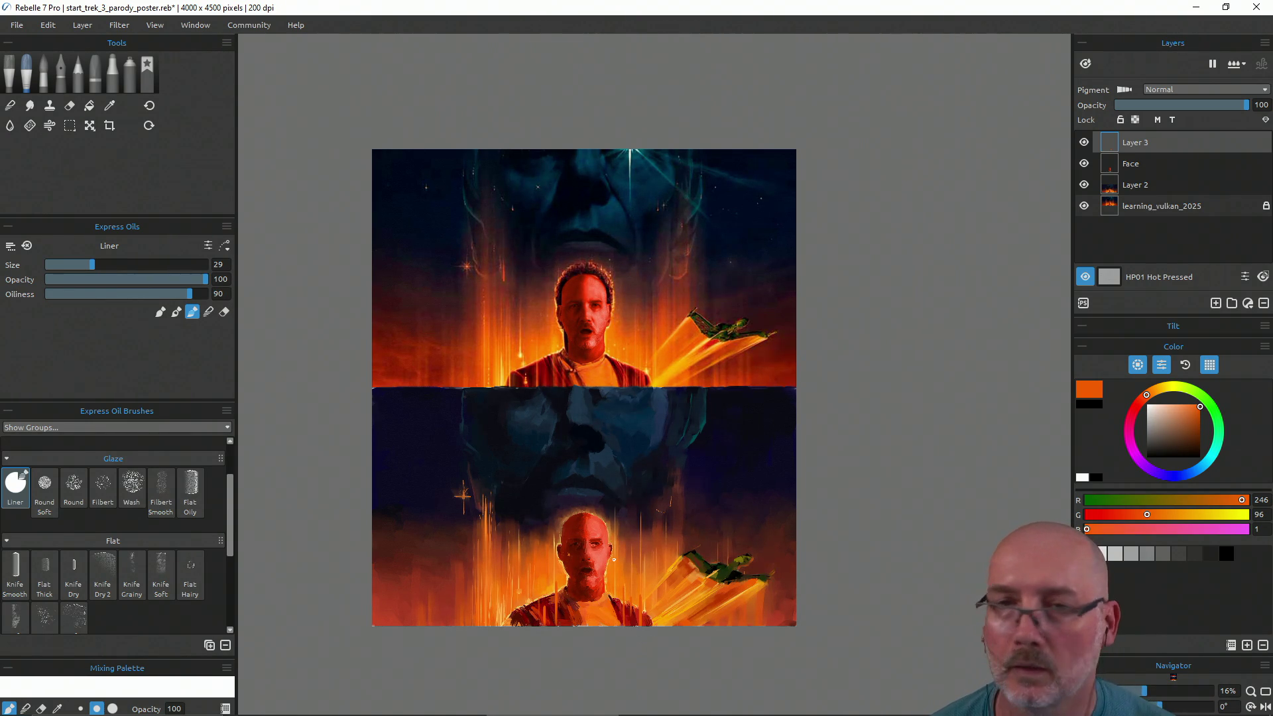
Switch to the Knife Smooth oil brush, undo the two test strokes, and save the painting
{"action": "left_click", "coordinate": [14, 570]}
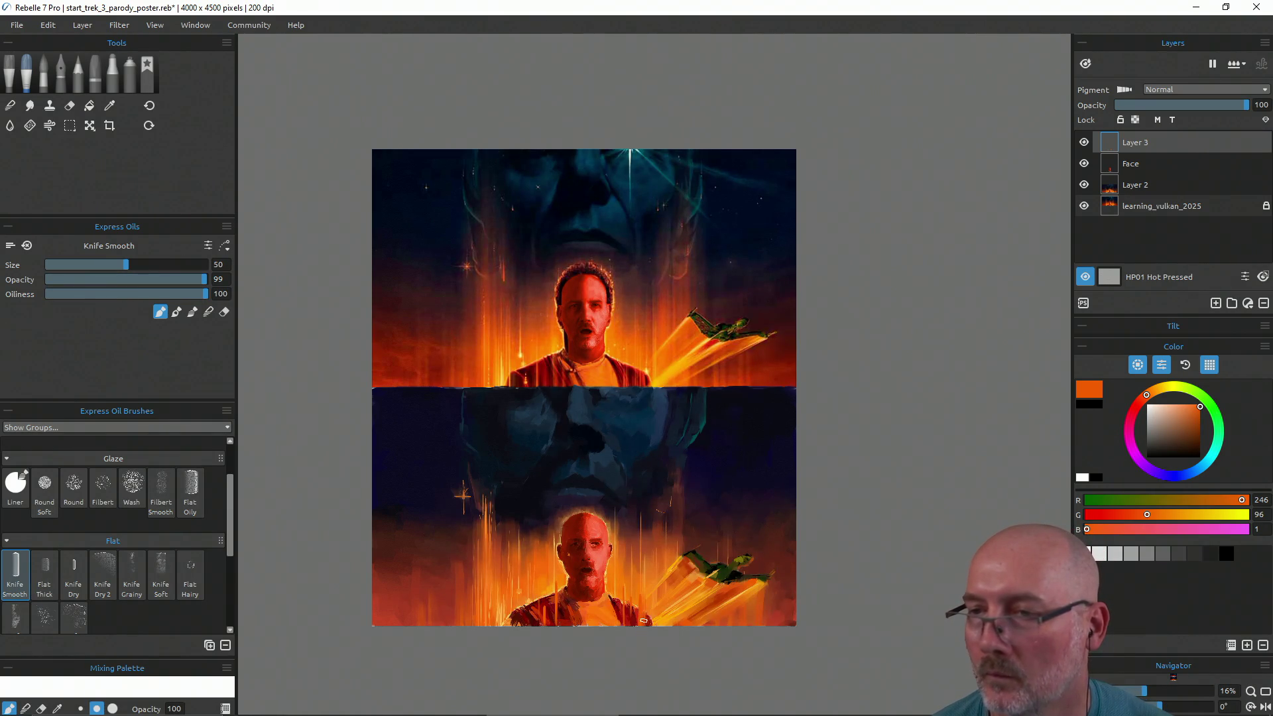
{"action": "key", "text": "ctrl+z"}
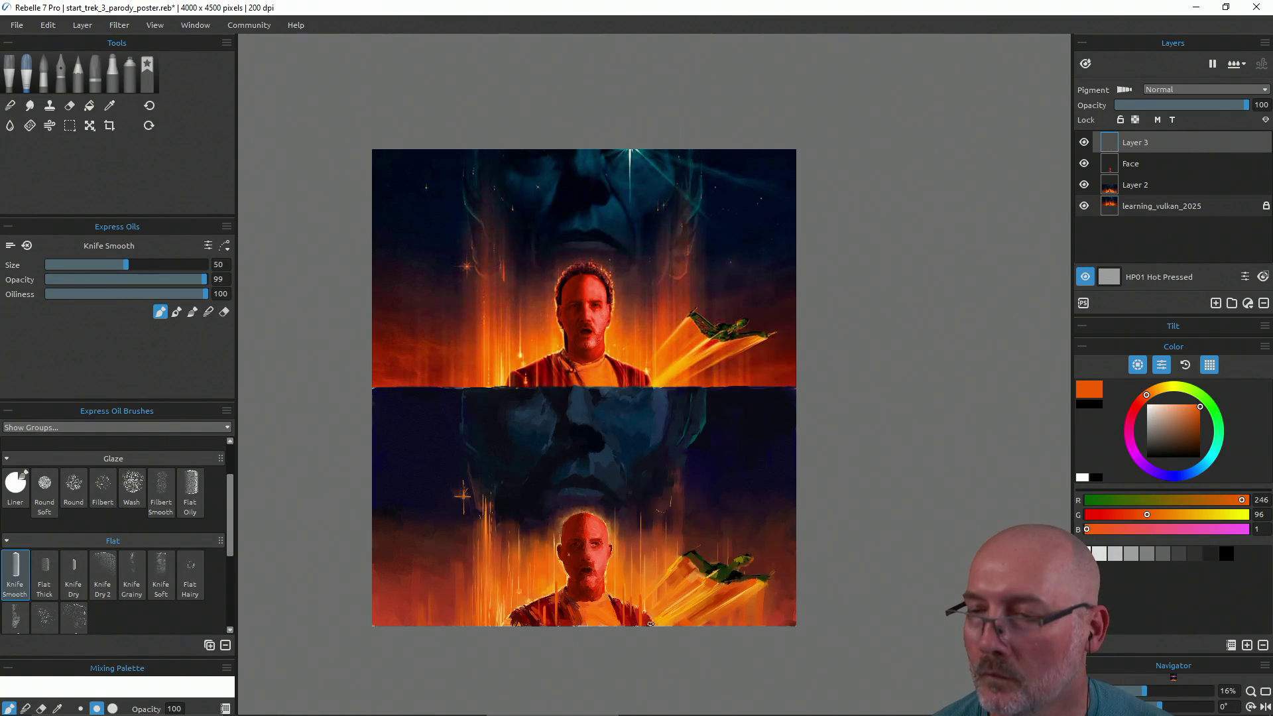
{"action": "key", "text": "n"}
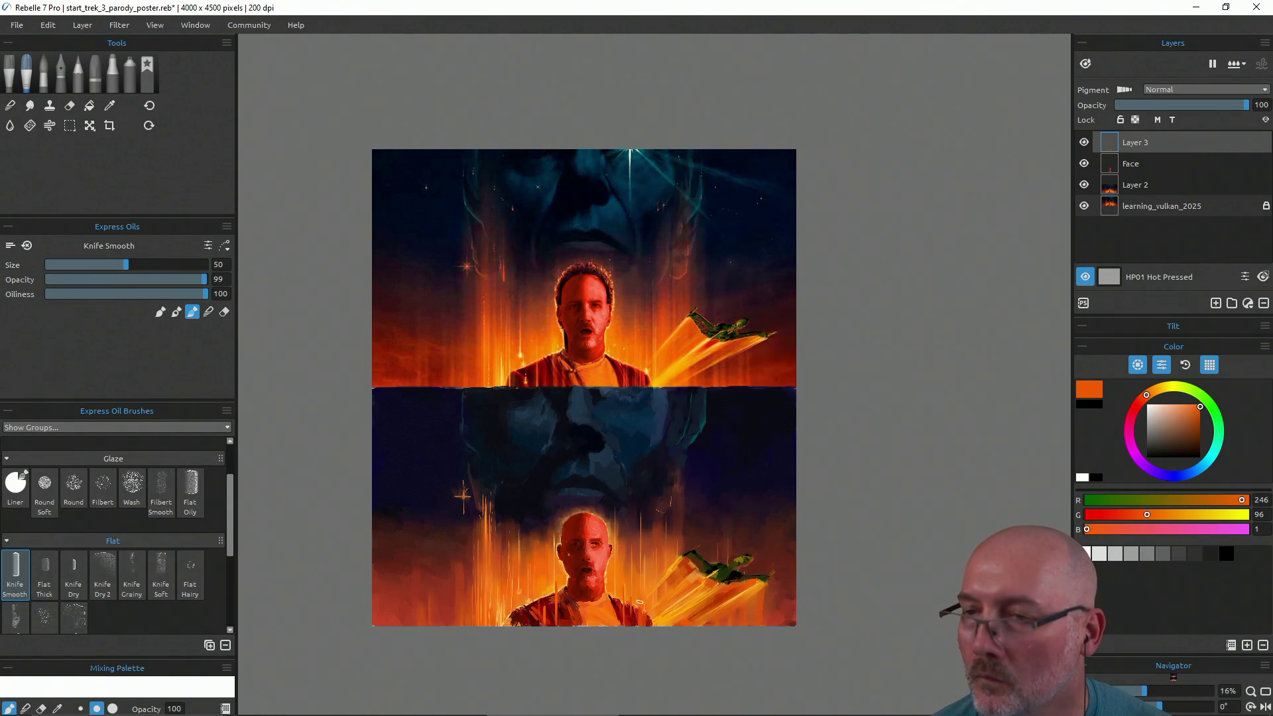
{"action": "key", "text": "ctrl+z"}
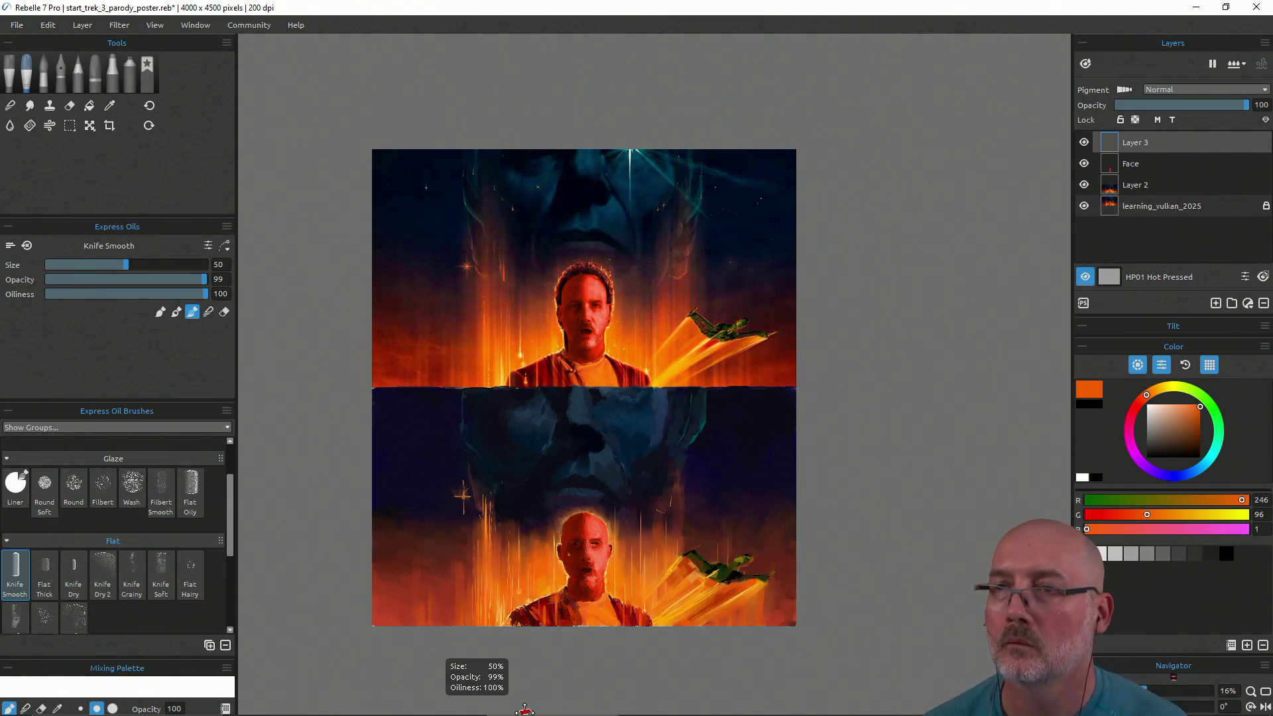
{"action": "key", "text": "ctrl+s"}
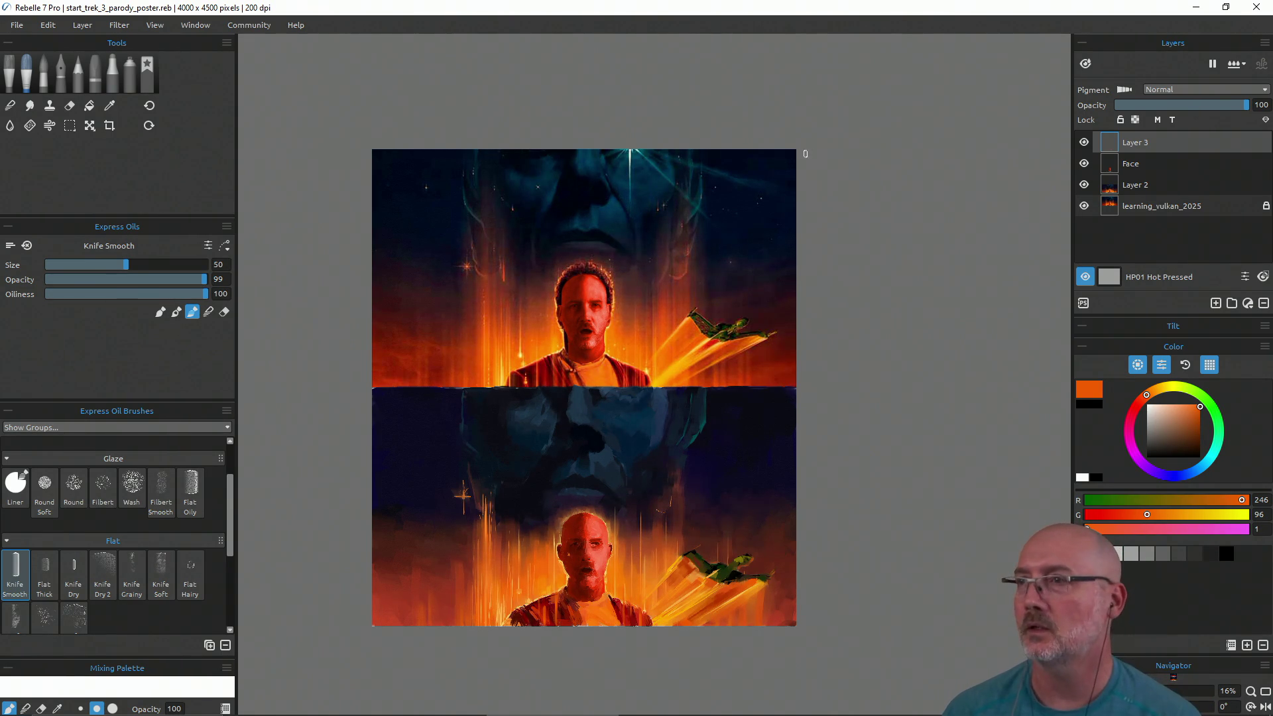
Delete the learning_vulkan_2025 layer via Layer > Remove Layer
{"action": "left_click", "coordinate": [1141, 211]}
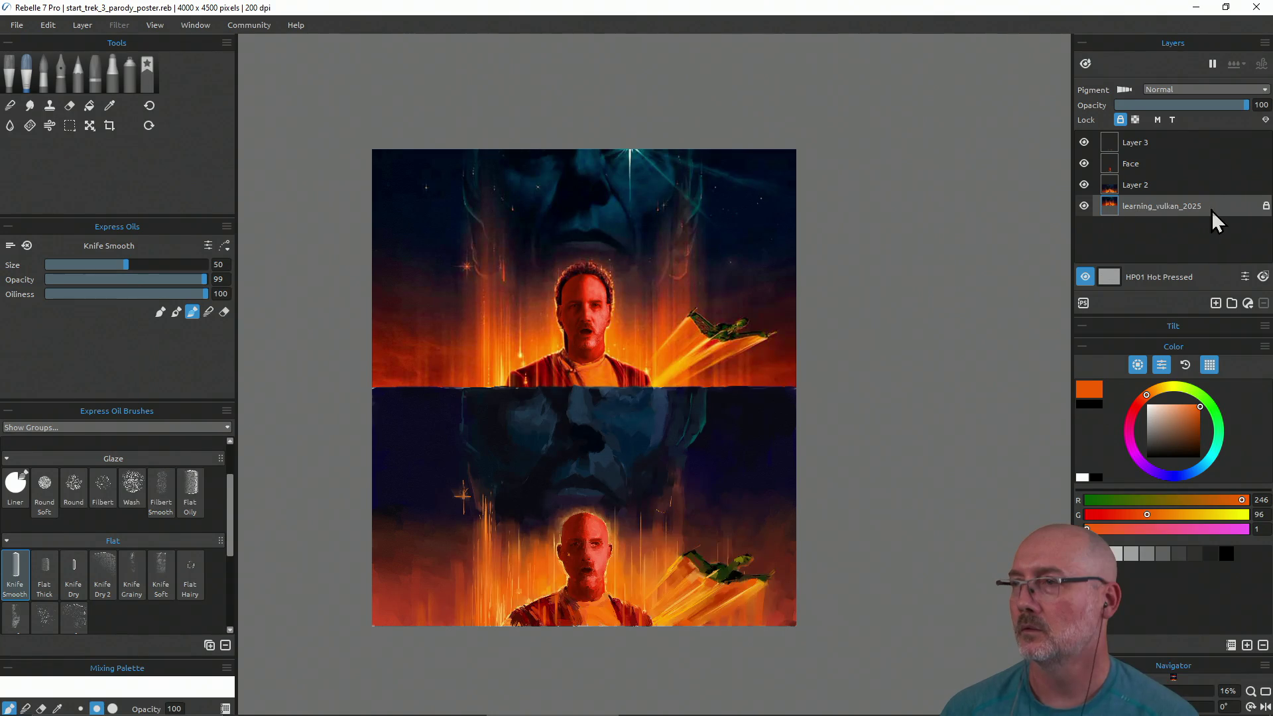
{"action": "left_click", "coordinate": [82, 25]}
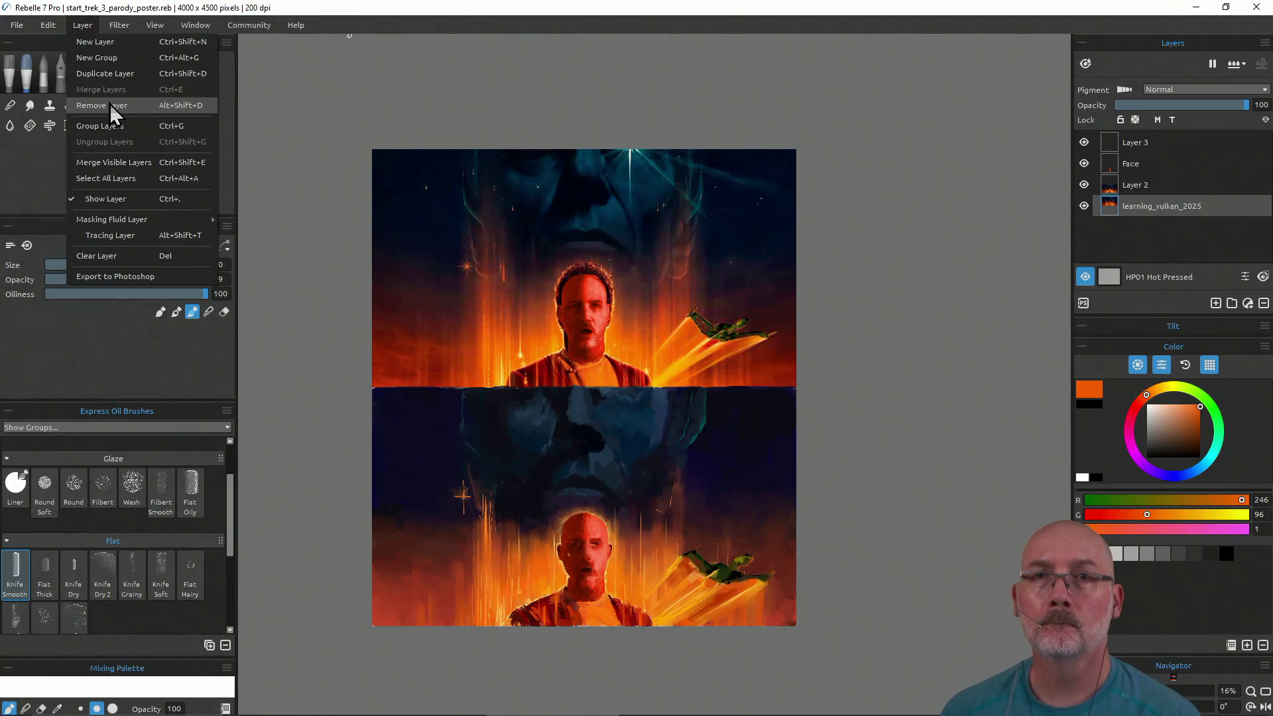
{"action": "left_click", "coordinate": [111, 112]}
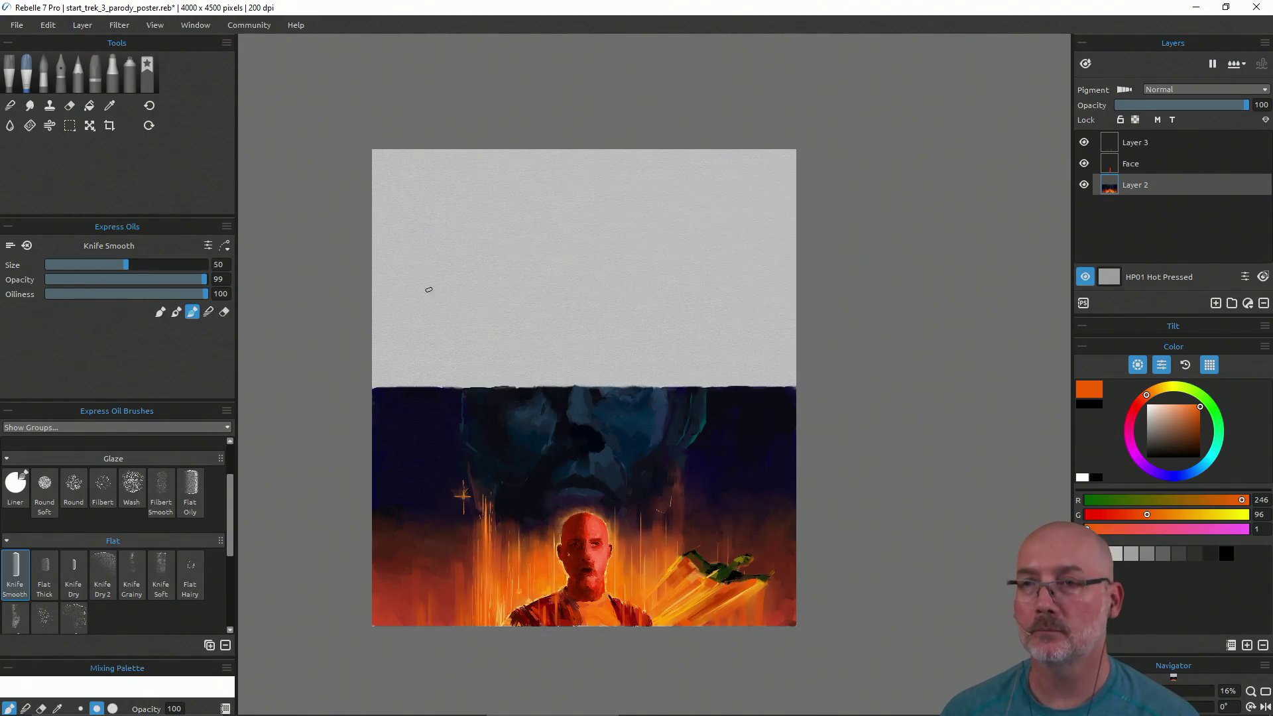
Crop the canvas from the top down to a height of 2250 px around the lower painting
{"action": "left_click", "coordinate": [109, 126]}
{"action": "left_click_drag", "start_coordinate": [586, 152], "coordinate": [591, 388]}
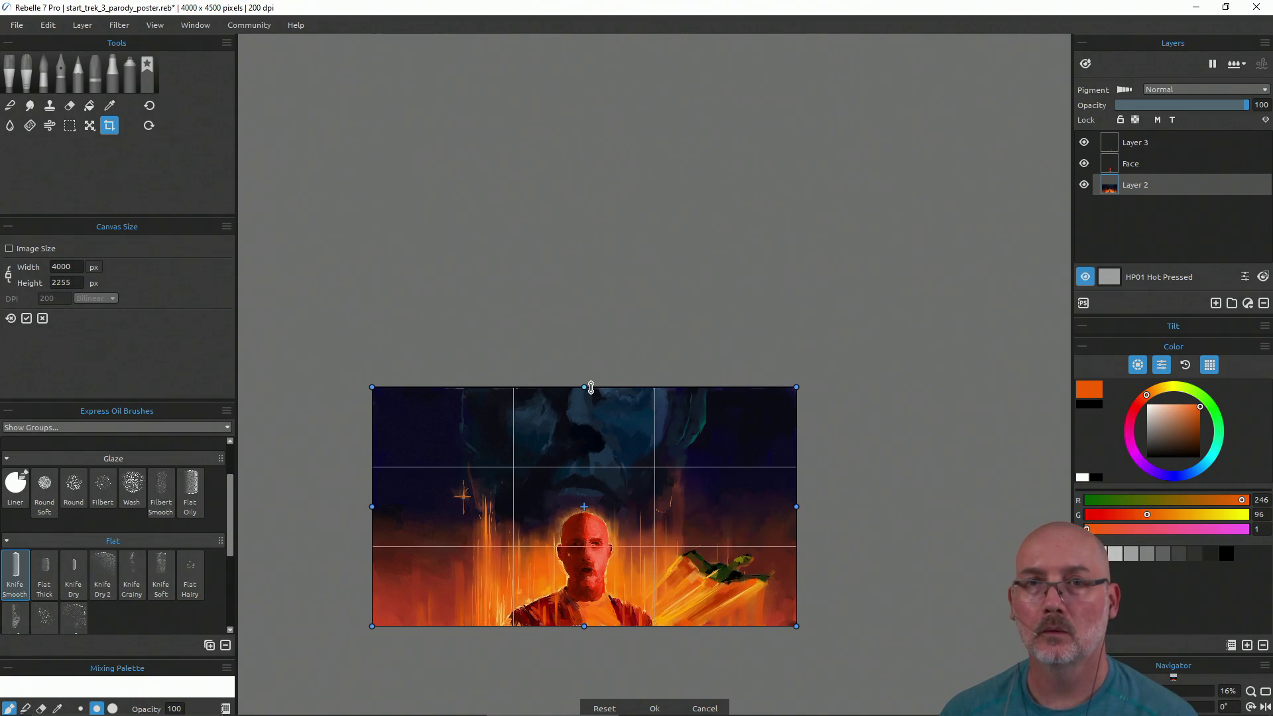
{"action": "left_click_drag", "start_coordinate": [591, 387], "coordinate": [591, 388]}
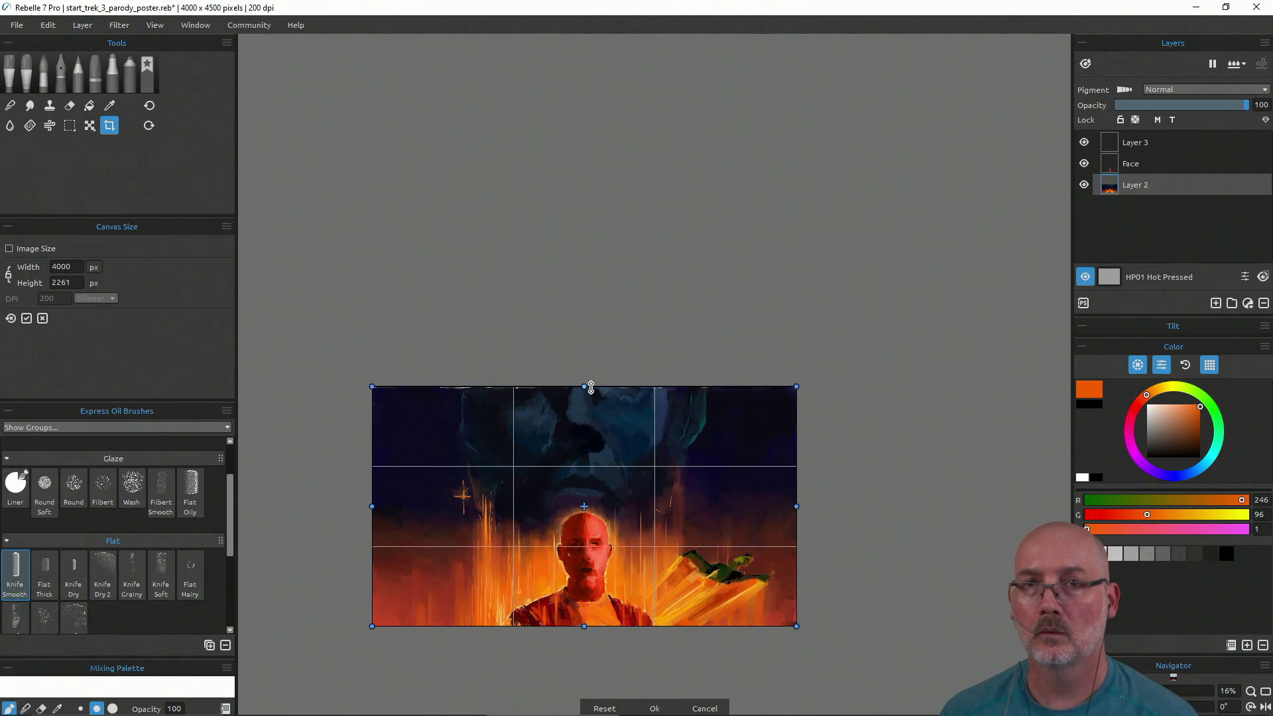
{"action": "left_click_drag", "start_coordinate": [591, 388], "coordinate": [591, 388]}
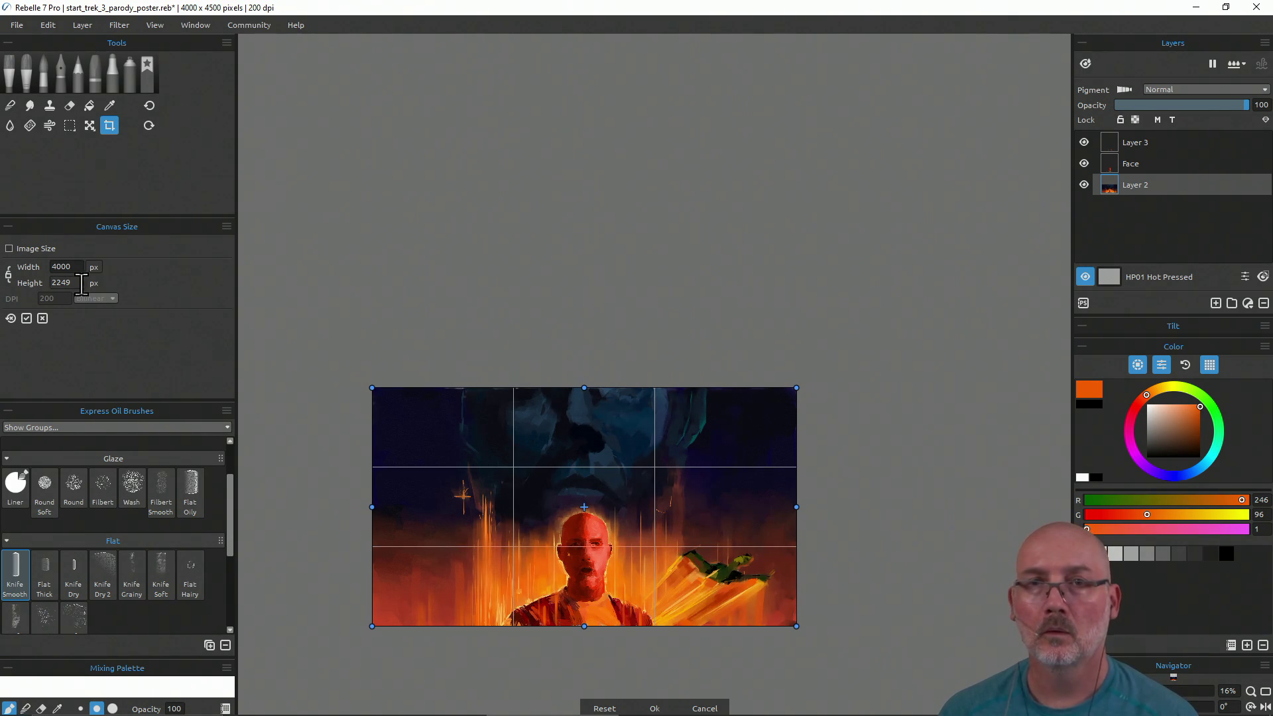
{"action": "key", "text": "BackSpace"}
{"action": "key", "text": "BackSpace"}
{"action": "type", "text": "50"}
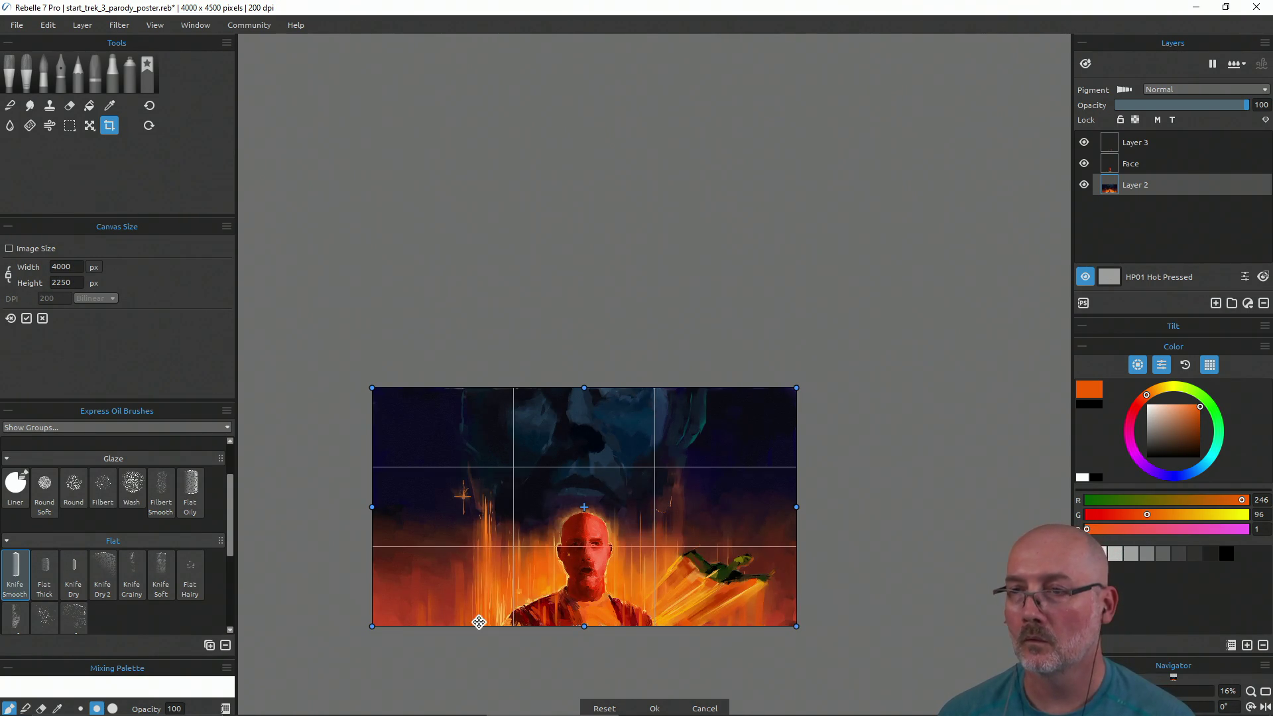
{"action": "left_click", "coordinate": [654, 707]}
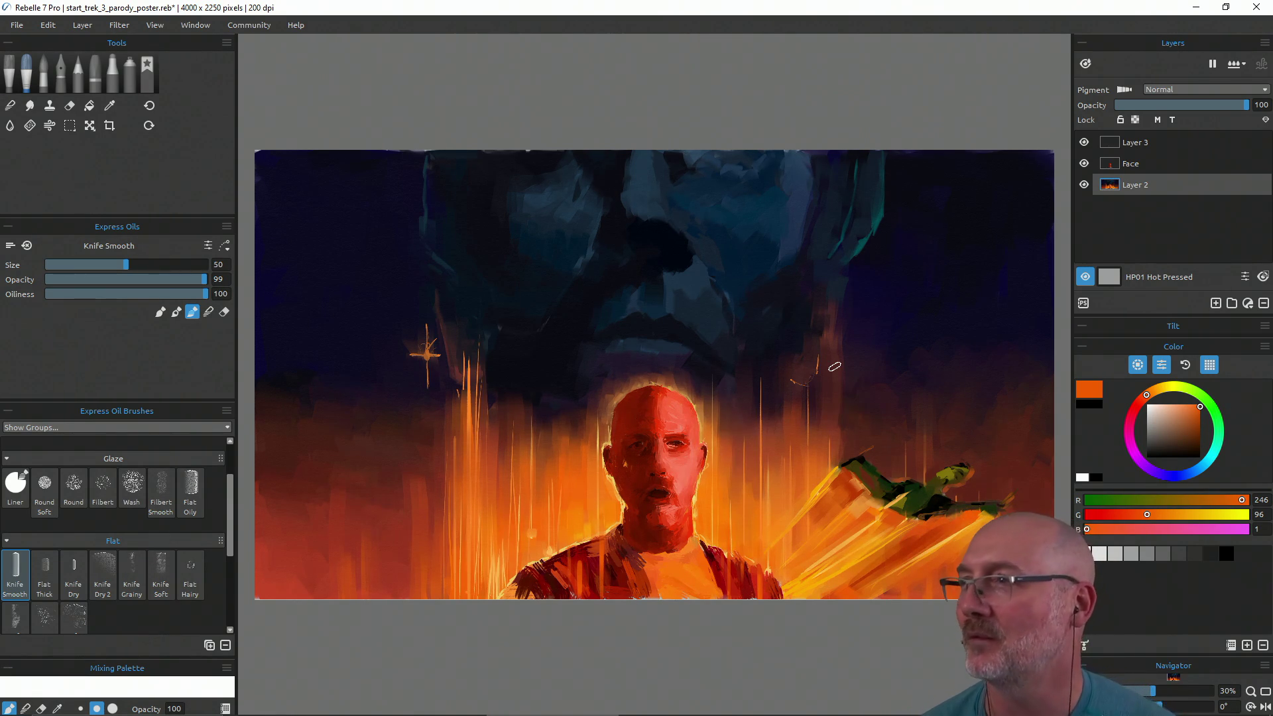
Merge the Face, Layer 2 and Layer 3 layers into one layer
{"action": "left_click", "coordinate": [1139, 163]}
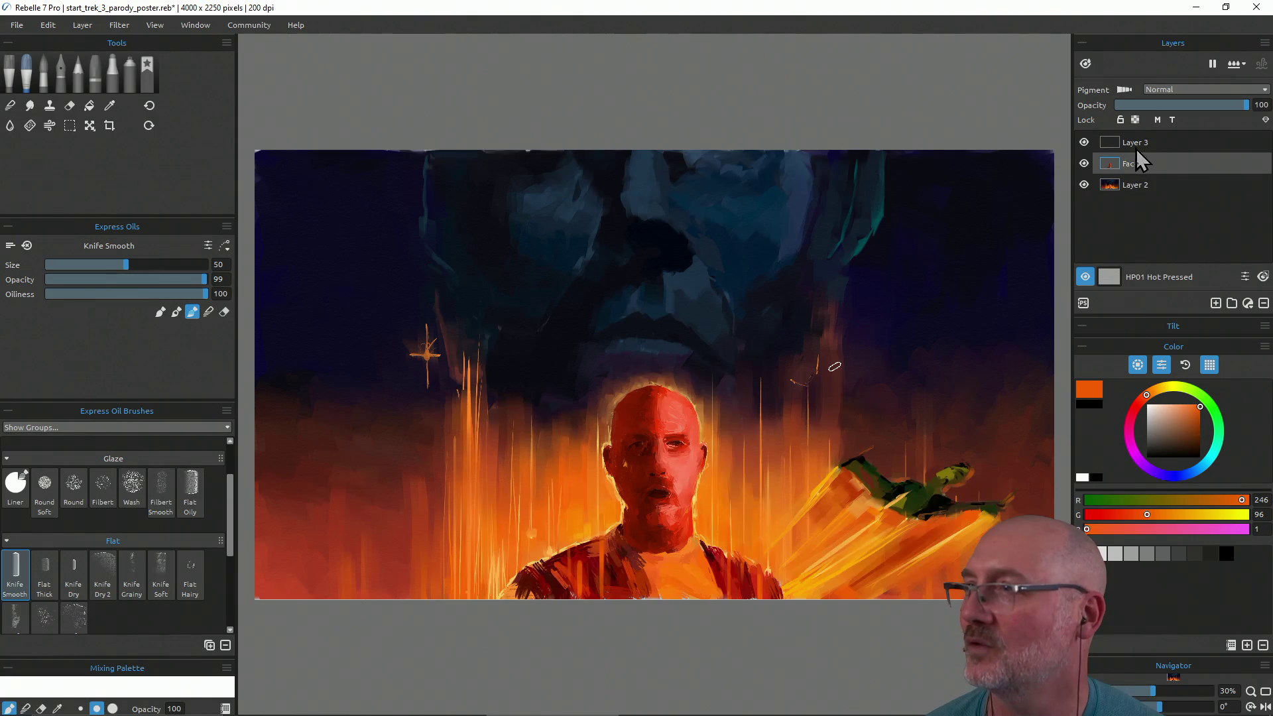
{"action": "left_click", "coordinate": [1154, 182], "text": "shift"}
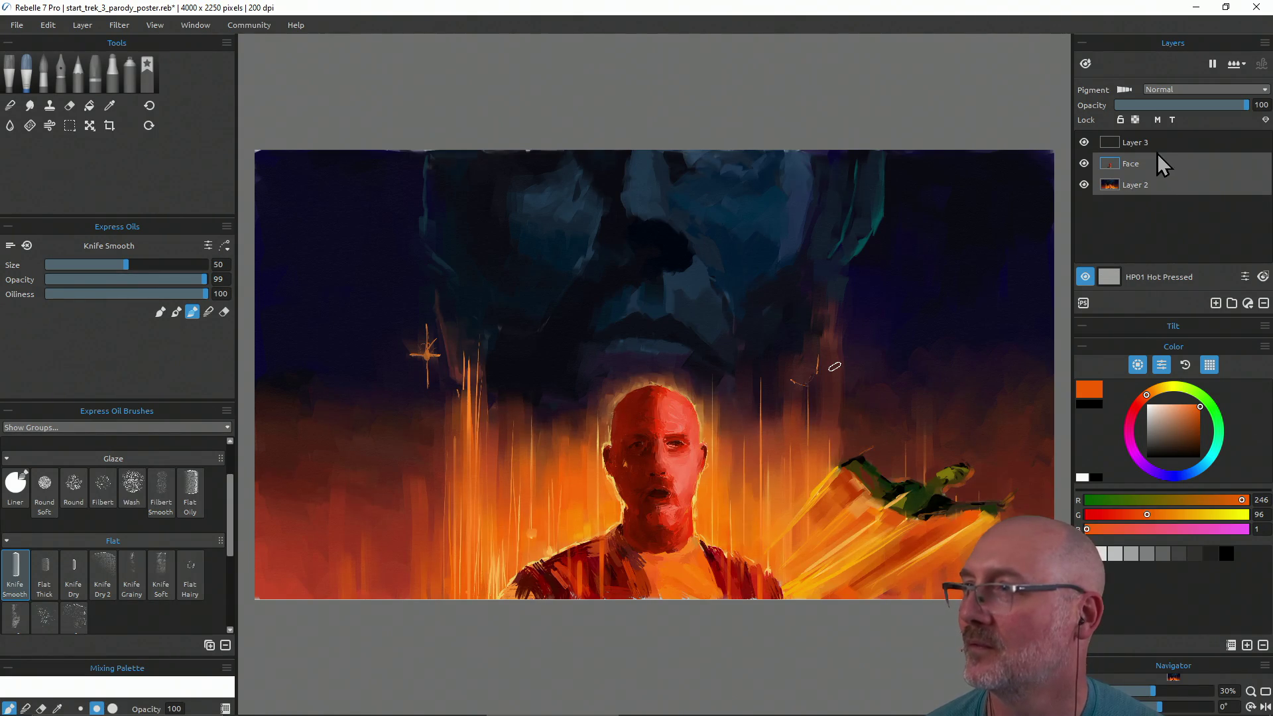
{"action": "left_click", "coordinate": [1163, 140], "text": "shift"}
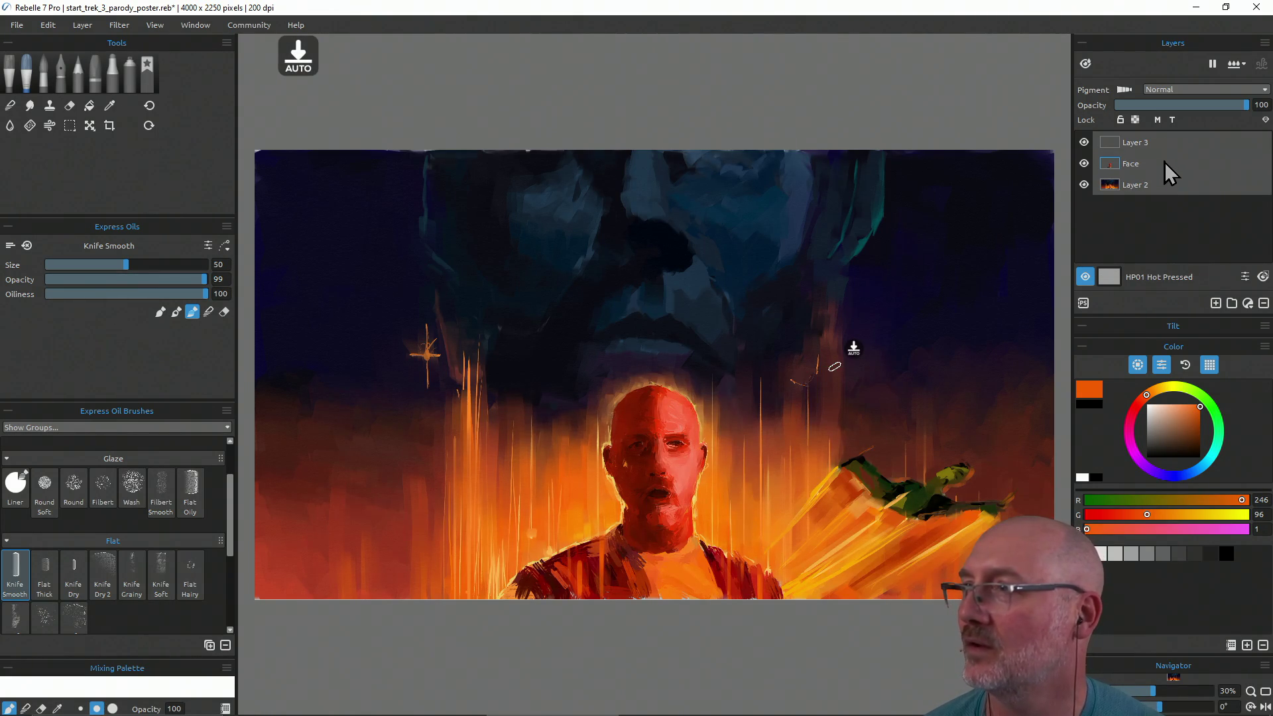
{"action": "left_click", "coordinate": [82, 27]}
{"action": "left_click", "coordinate": [121, 98]}
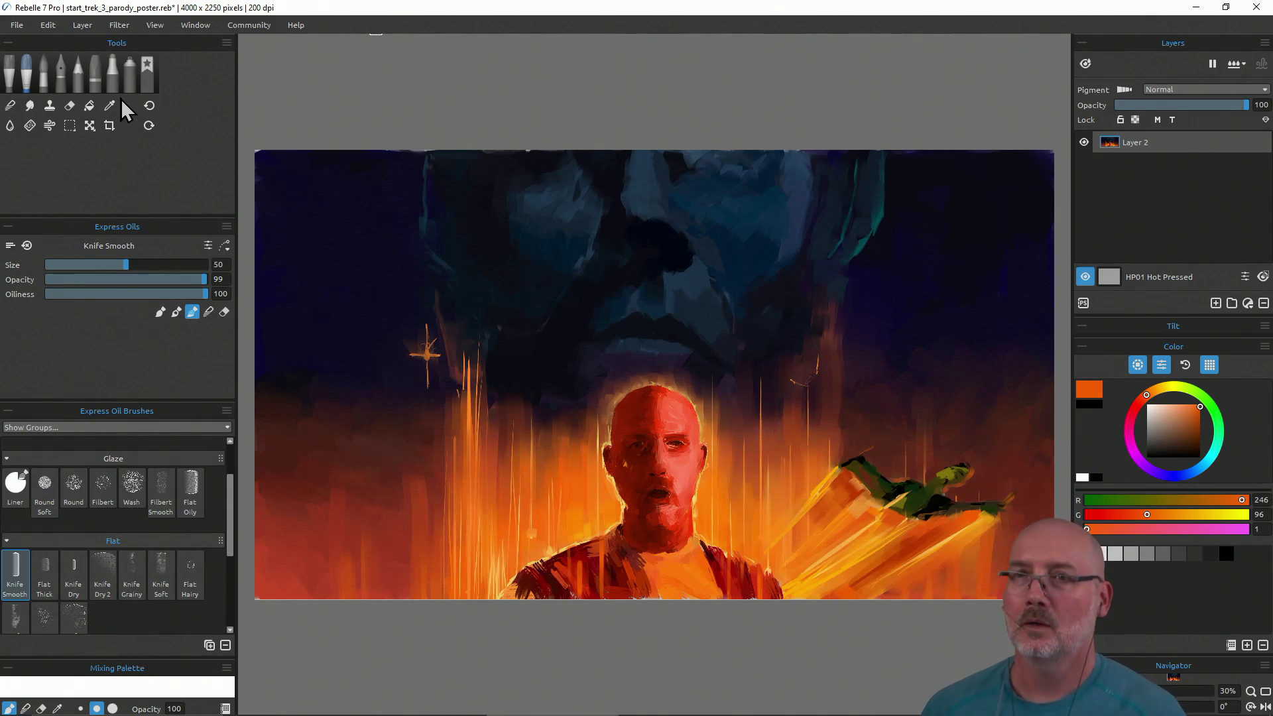
Sample navy and red tones, then add a new Layer 3 beneath Layer 2
{"action": "key", "text": "i"}
{"action": "left_click", "coordinate": [336, 179]}
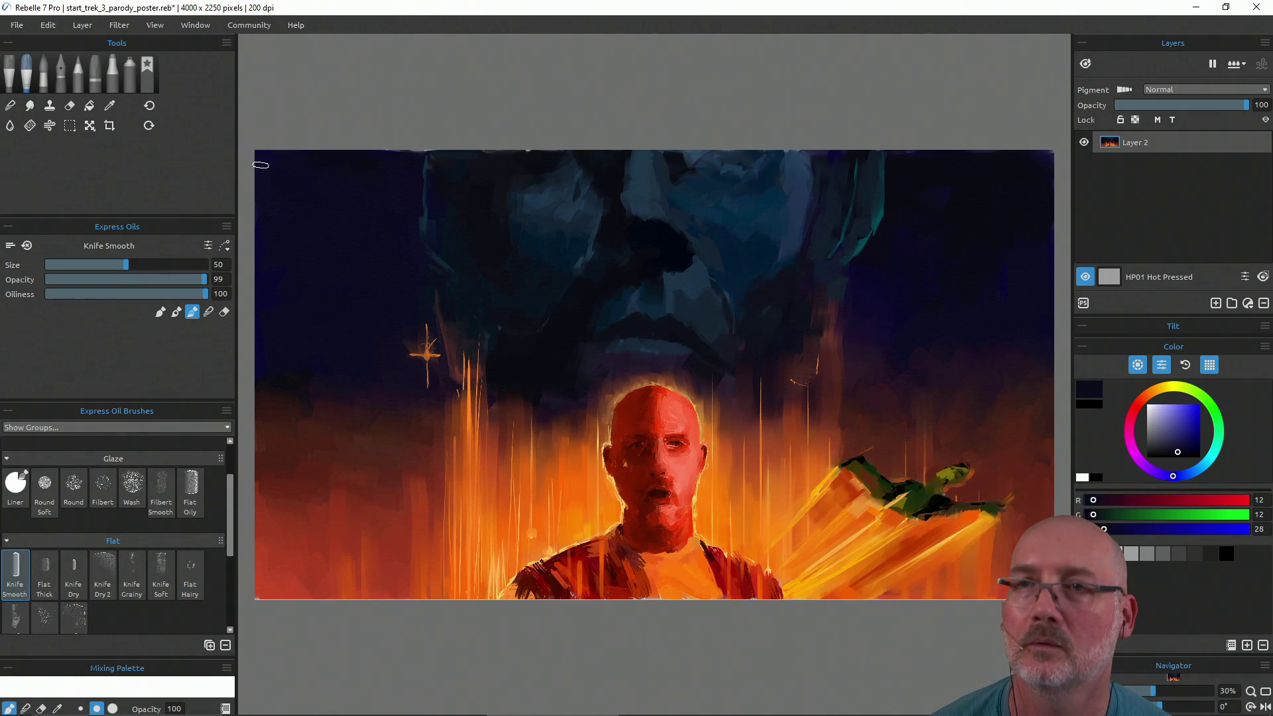
{"action": "left_click", "coordinate": [290, 577], "text": "alt"}
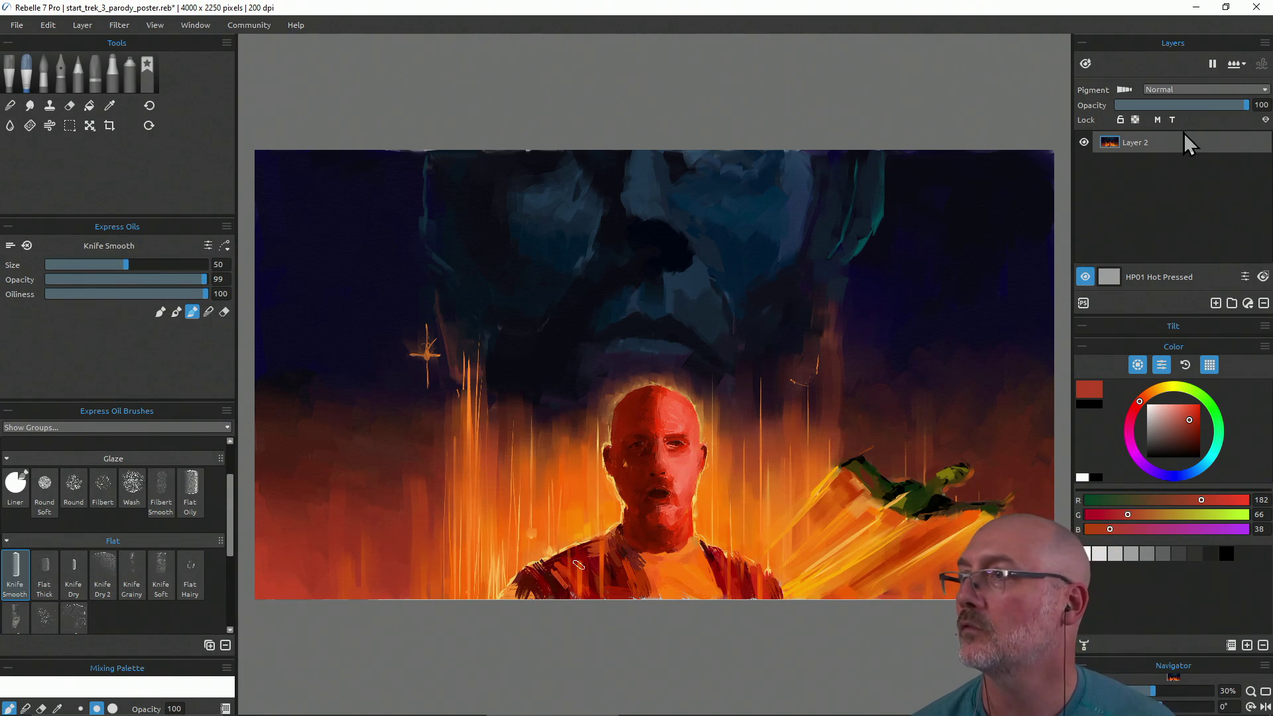
{"action": "left_click", "coordinate": [1213, 304]}
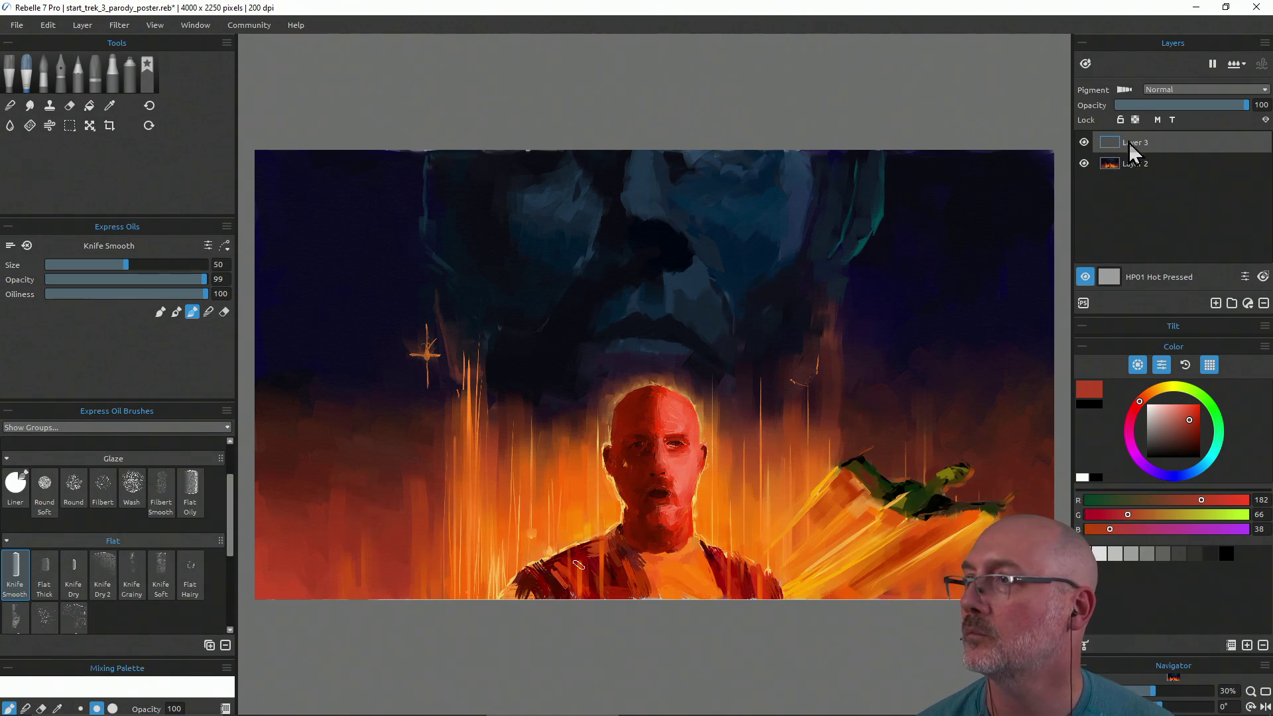
{"action": "left_click_drag", "start_coordinate": [1127, 142], "coordinate": [1121, 178]}
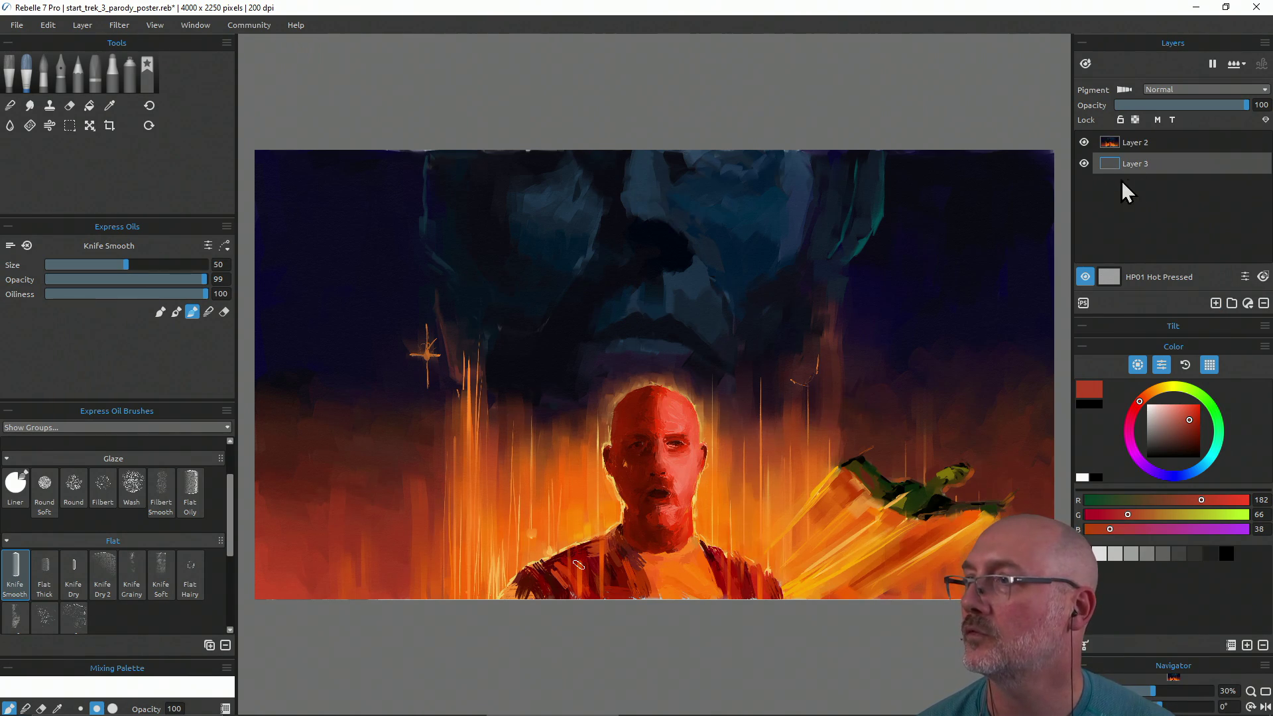
{"action": "left_click", "coordinate": [388, 572], "text": "alt"}
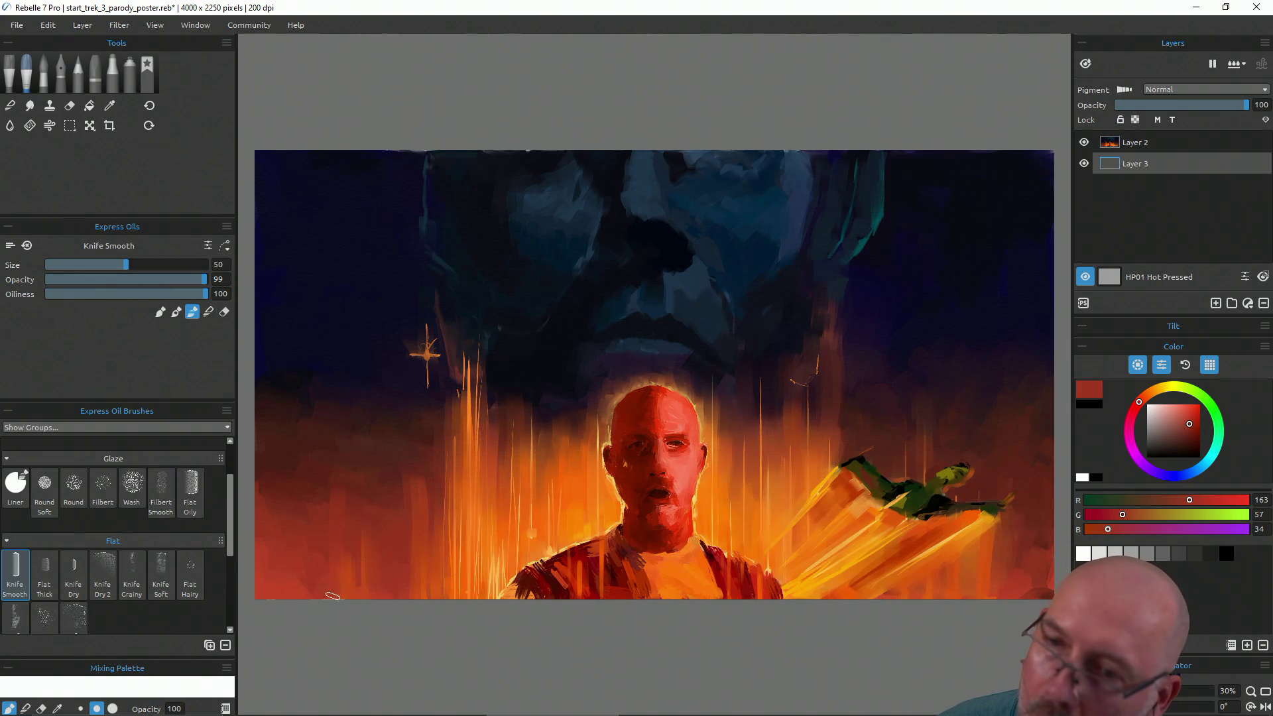
Sample orange, orange-red and dark red tones along the painting's bottom edge
{"action": "key", "text": "i"}
{"action": "left_click", "coordinate": [448, 594]}
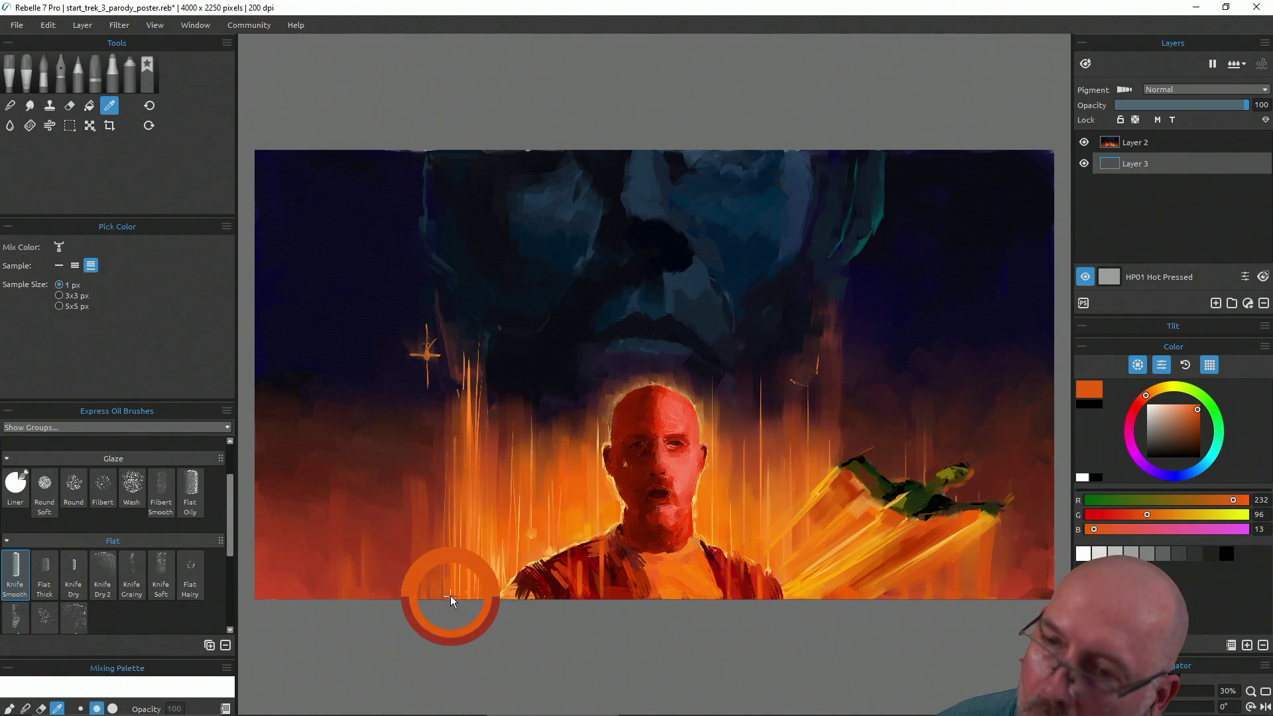
{"action": "key", "text": "b"}
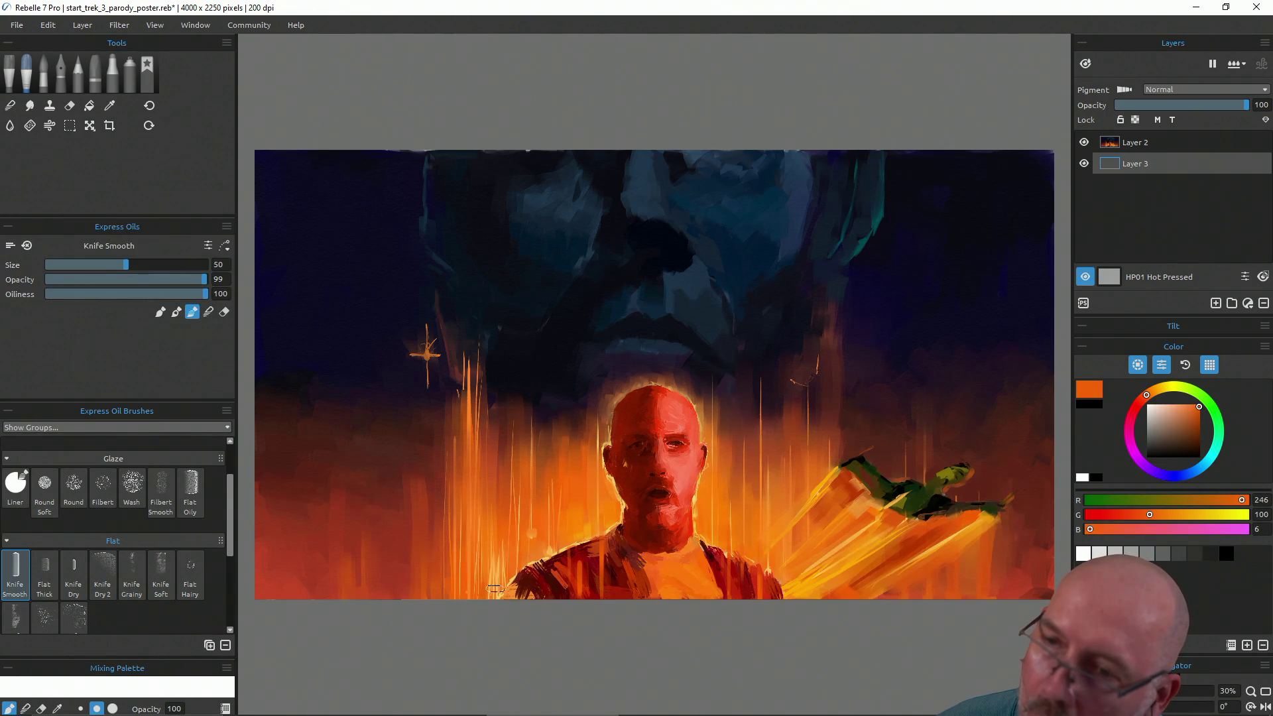
{"action": "left_click", "coordinate": [555, 581], "text": "alt"}
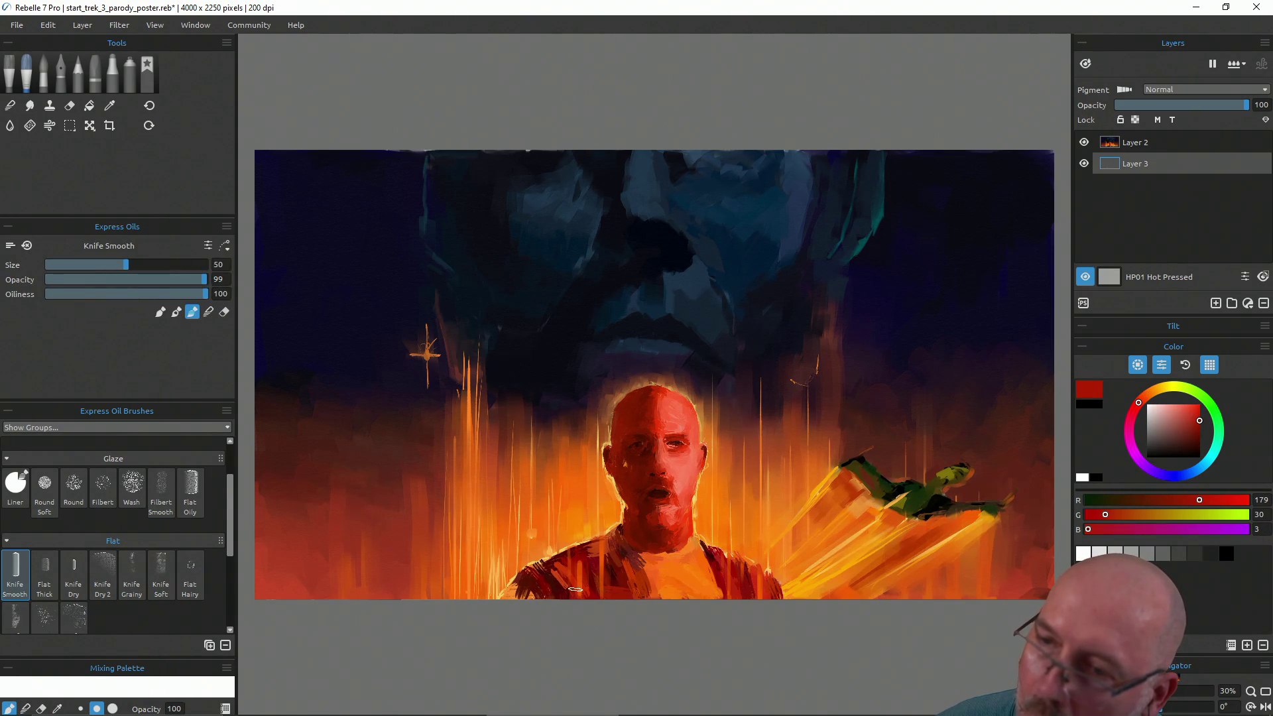
{"action": "left_click", "coordinate": [671, 594], "text": "alt"}
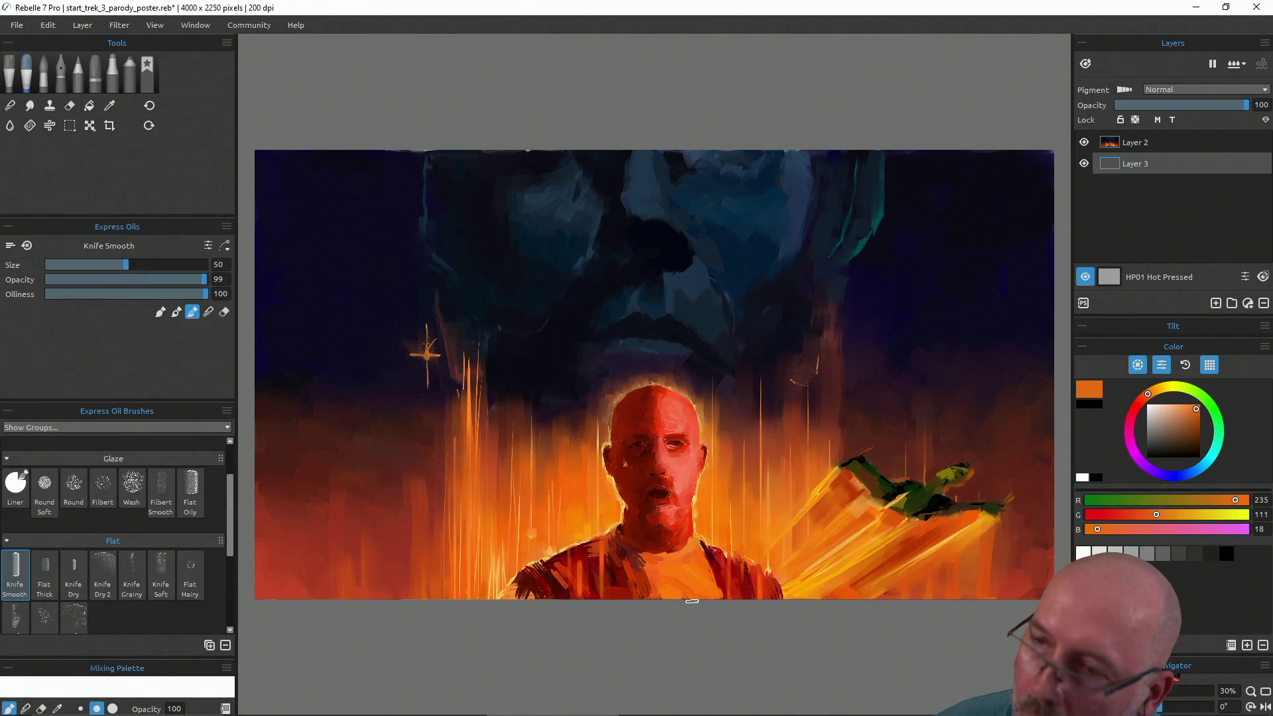
{"action": "left_click", "coordinate": [811, 602], "text": "alt"}
{"action": "left_click", "coordinate": [825, 595], "text": "alt"}
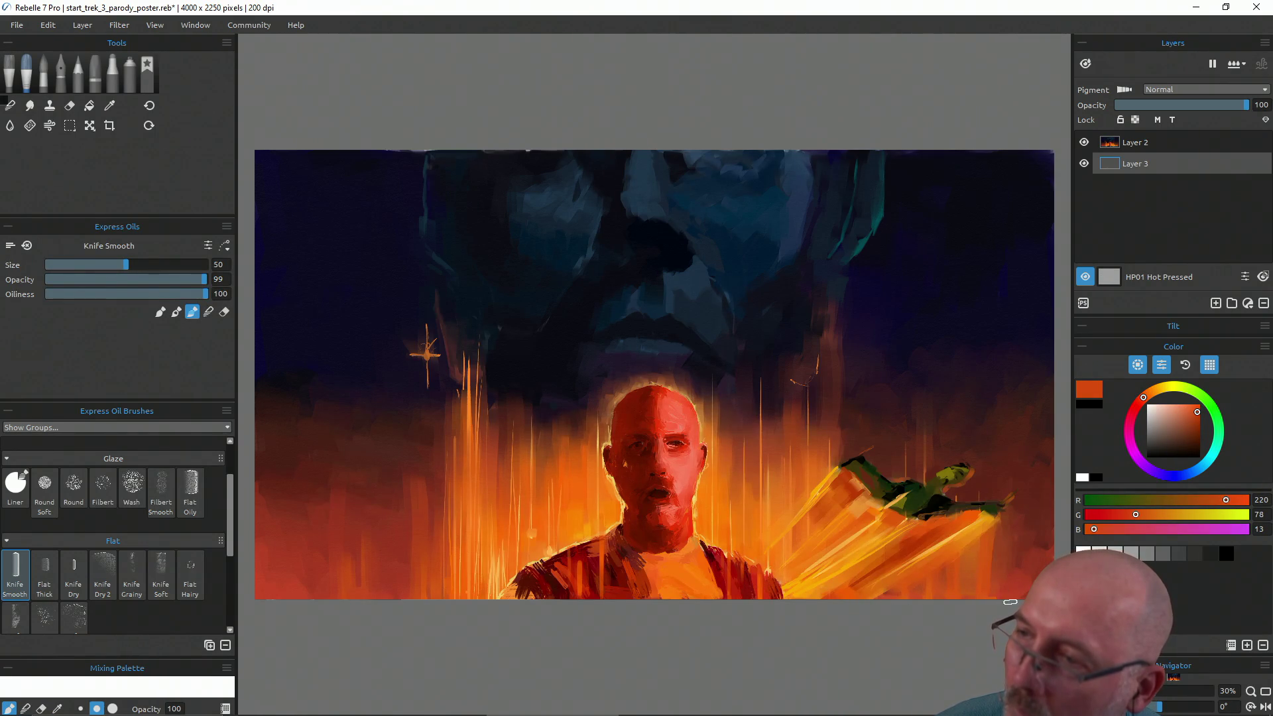
{"action": "left_click", "coordinate": [1027, 584], "text": "alt"}
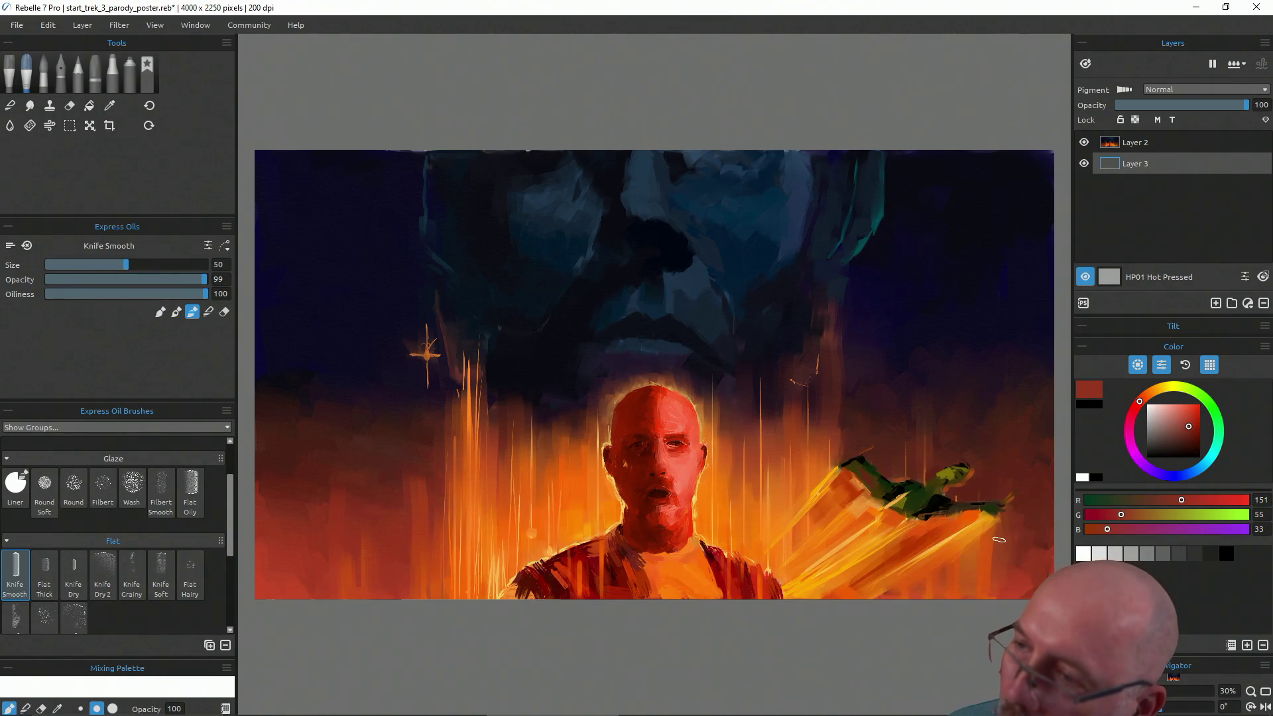
Merge Layer 2 down into the empty Layer 3 below it
{"action": "left_click", "coordinate": [1133, 142]}
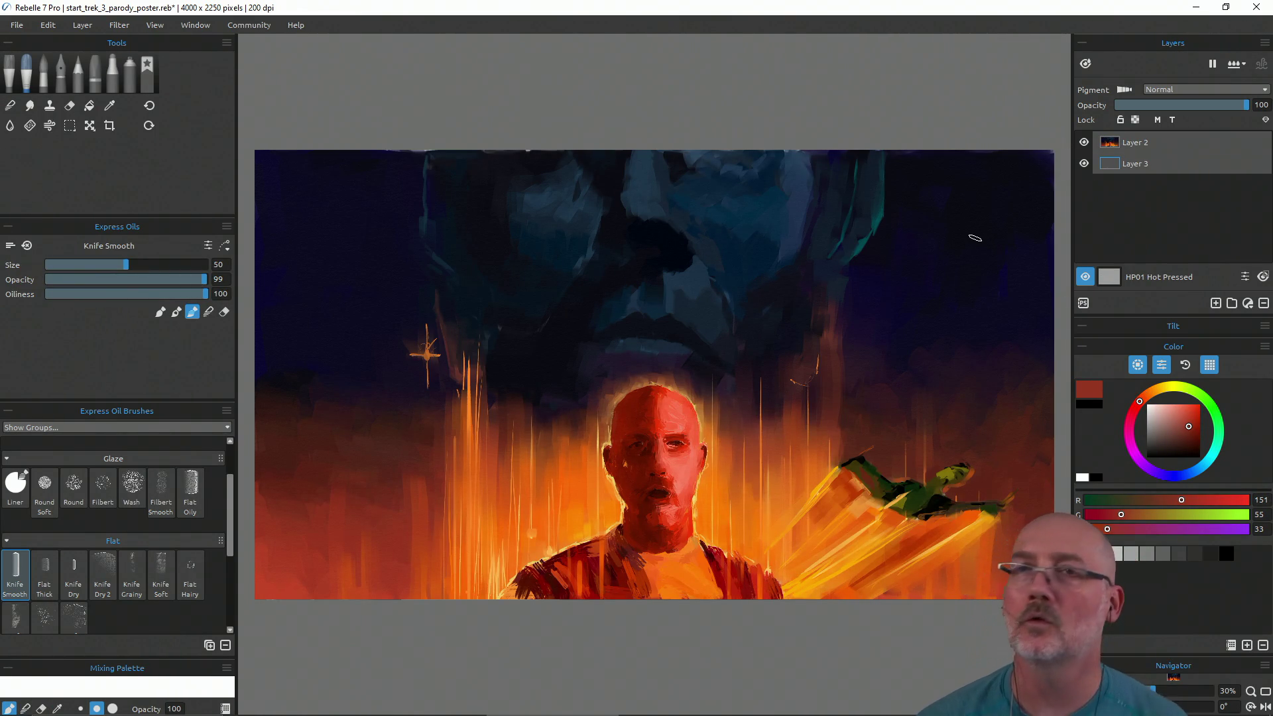
{"action": "left_click", "coordinate": [80, 27]}
{"action": "left_click", "coordinate": [125, 162]}
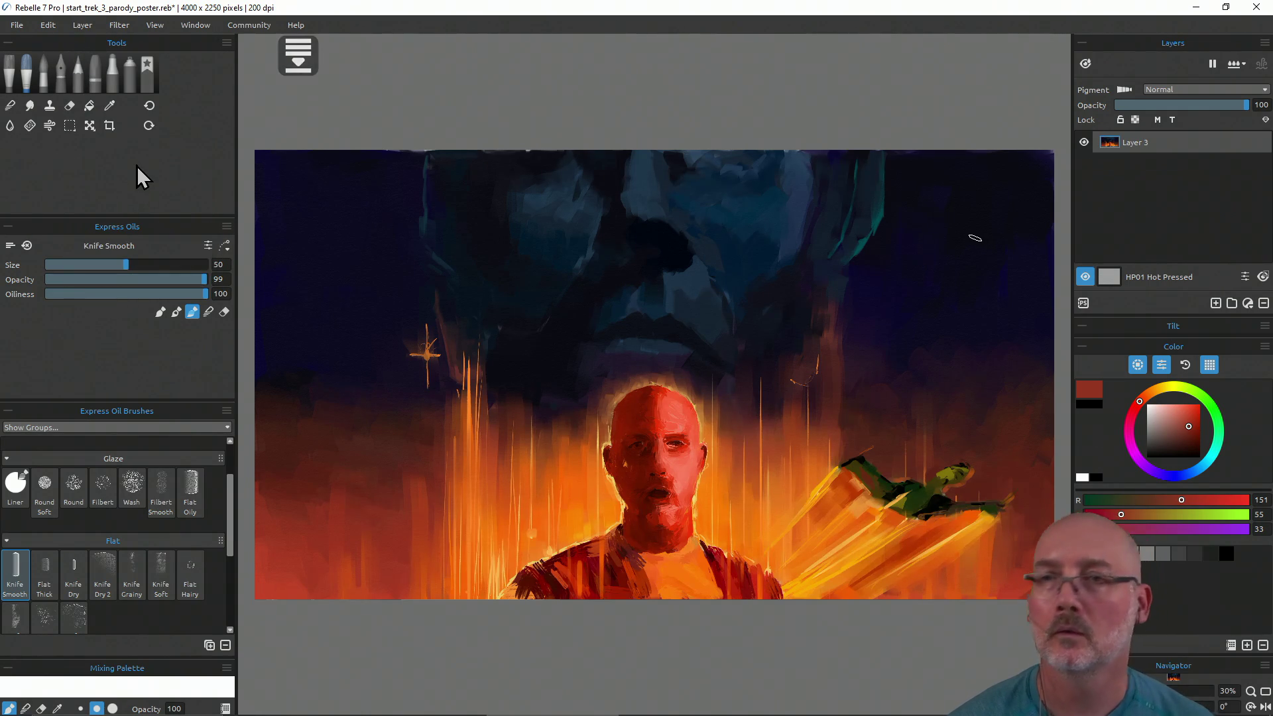
Shrink the brush to 22 and repaint the face with sampled reds and highlights, then save
{"action": "left_click", "coordinate": [631, 477], "text": "alt"}
{"action": "left_click_drag", "start_coordinate": [632, 477], "coordinate": [596, 467]}
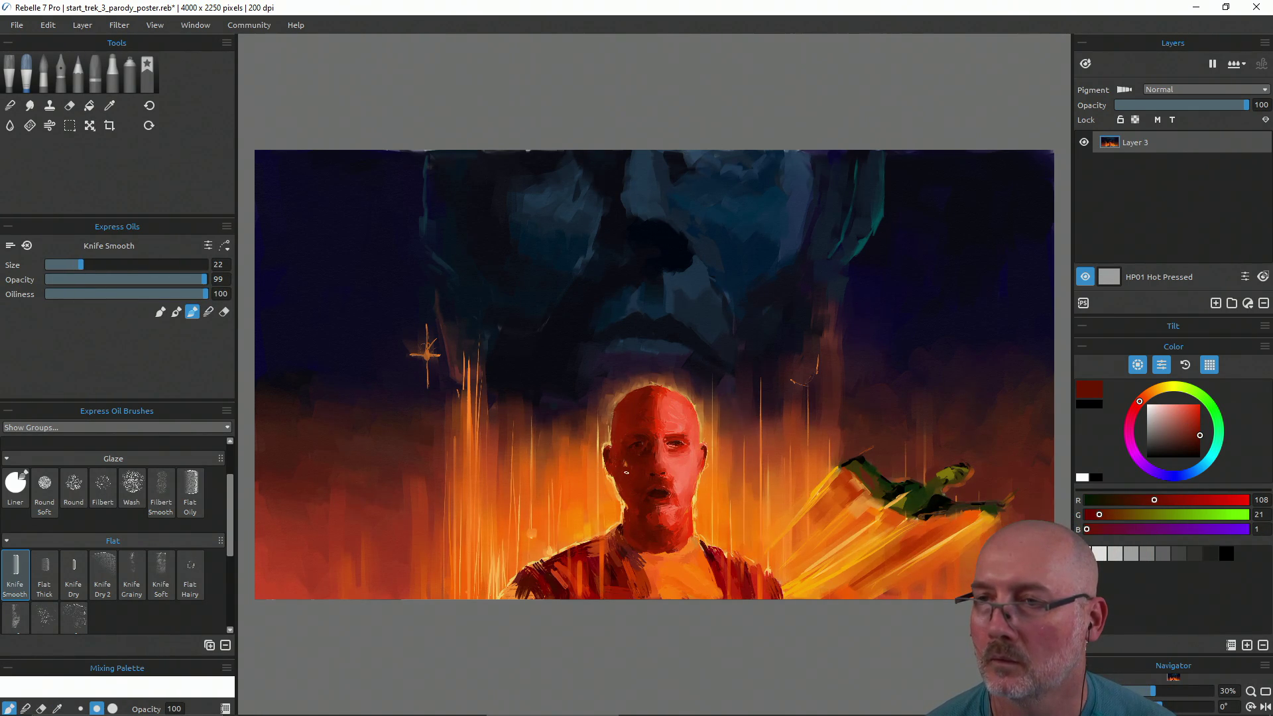
{"action": "left_click", "coordinate": [632, 462], "text": "alt"}
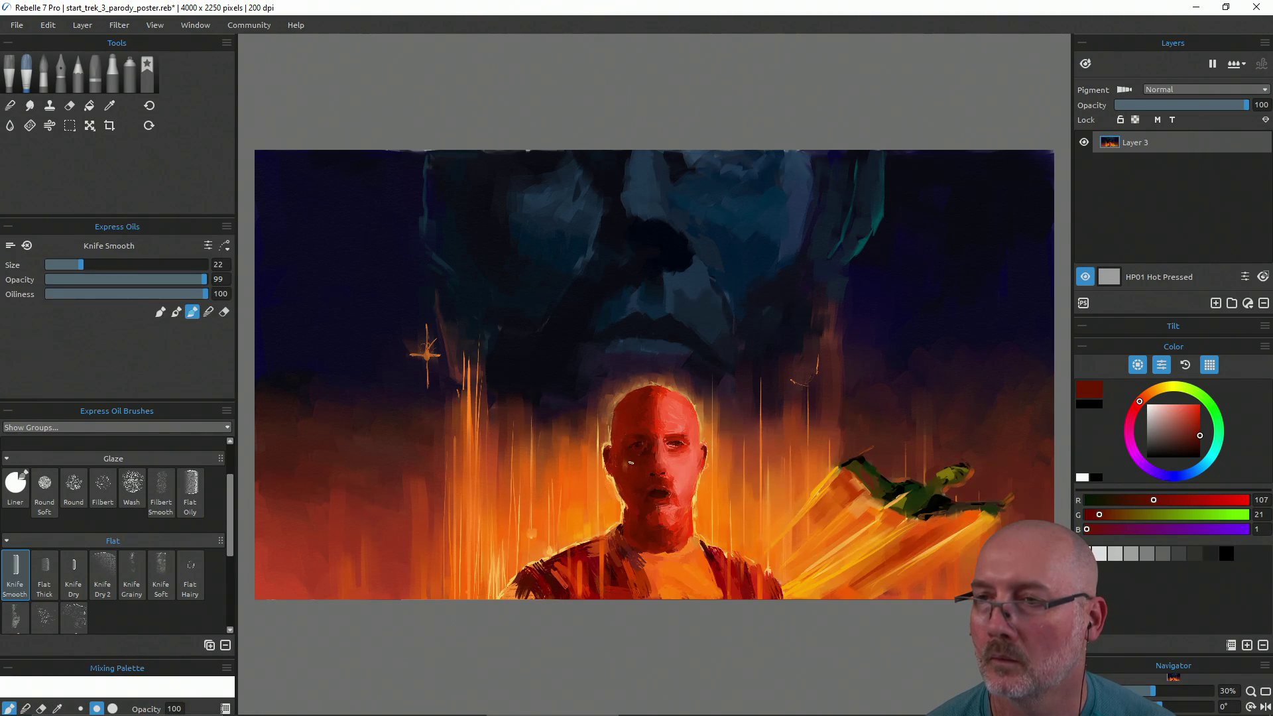
{"action": "key", "text": "b"}
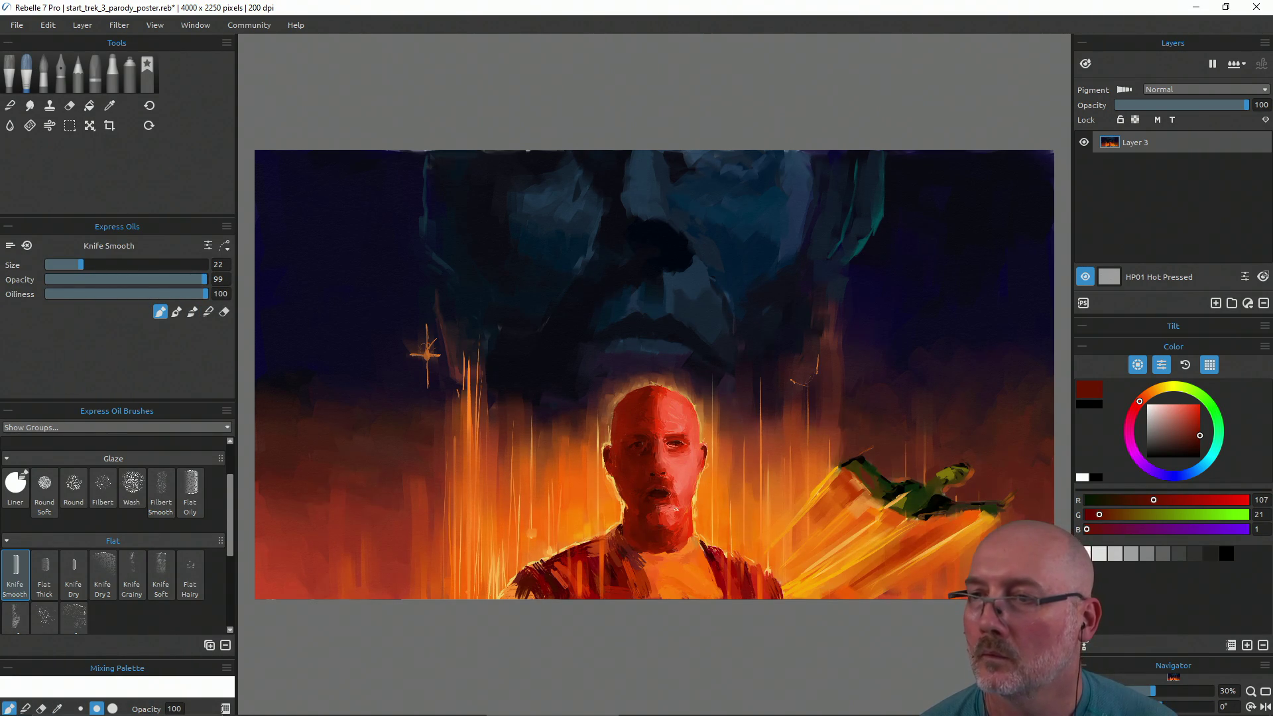
{"action": "left_click", "coordinate": [676, 509], "text": "alt"}
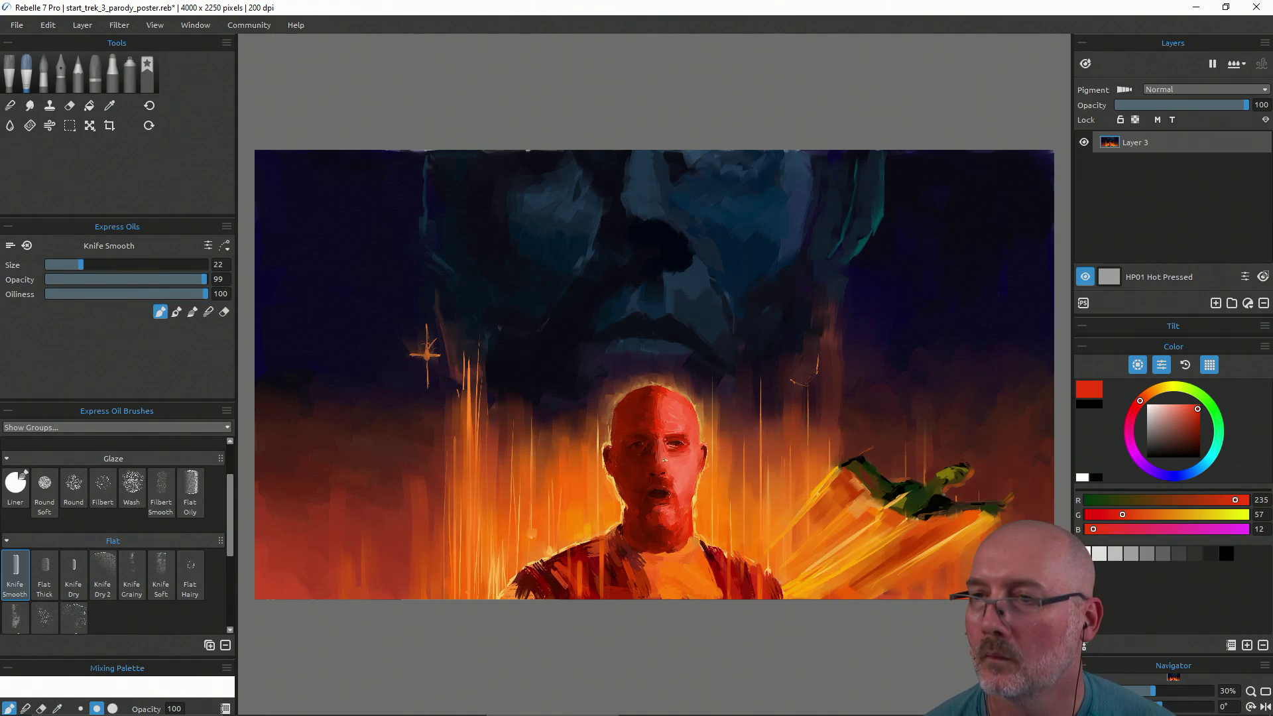
{"action": "left_click", "coordinate": [658, 423], "text": "alt"}
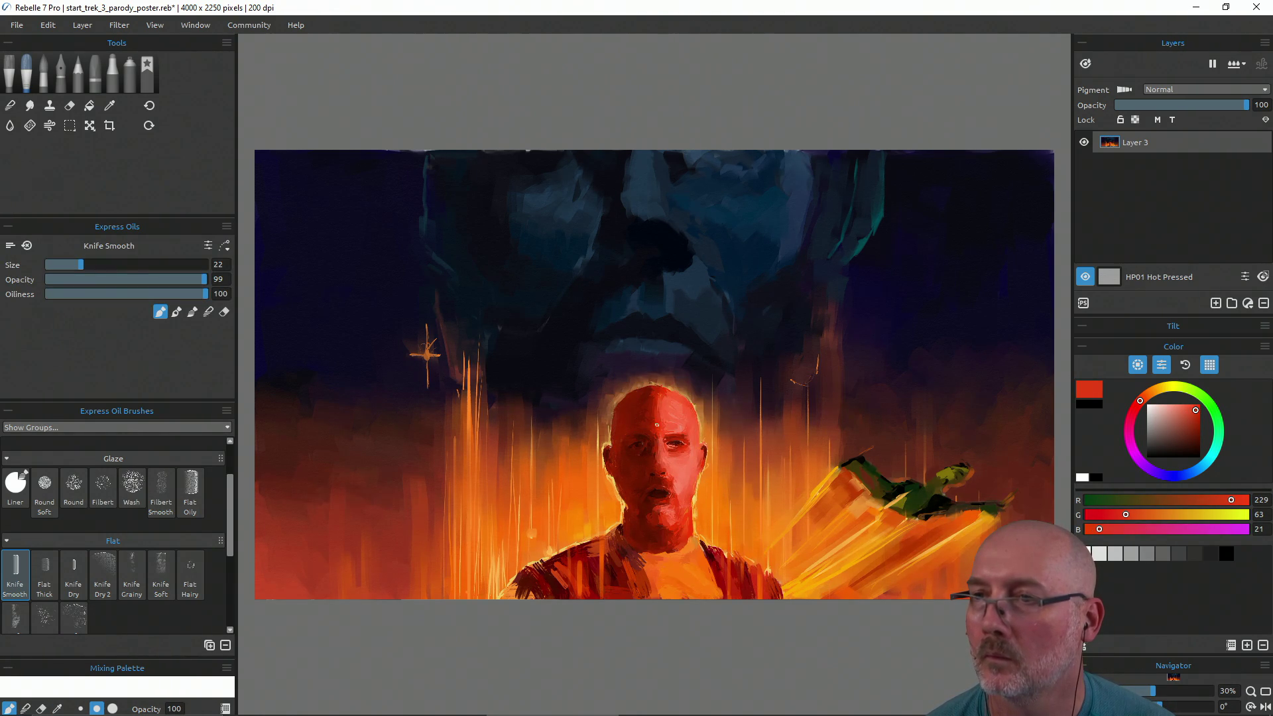
{"action": "left_click", "coordinate": [653, 420], "text": "alt"}
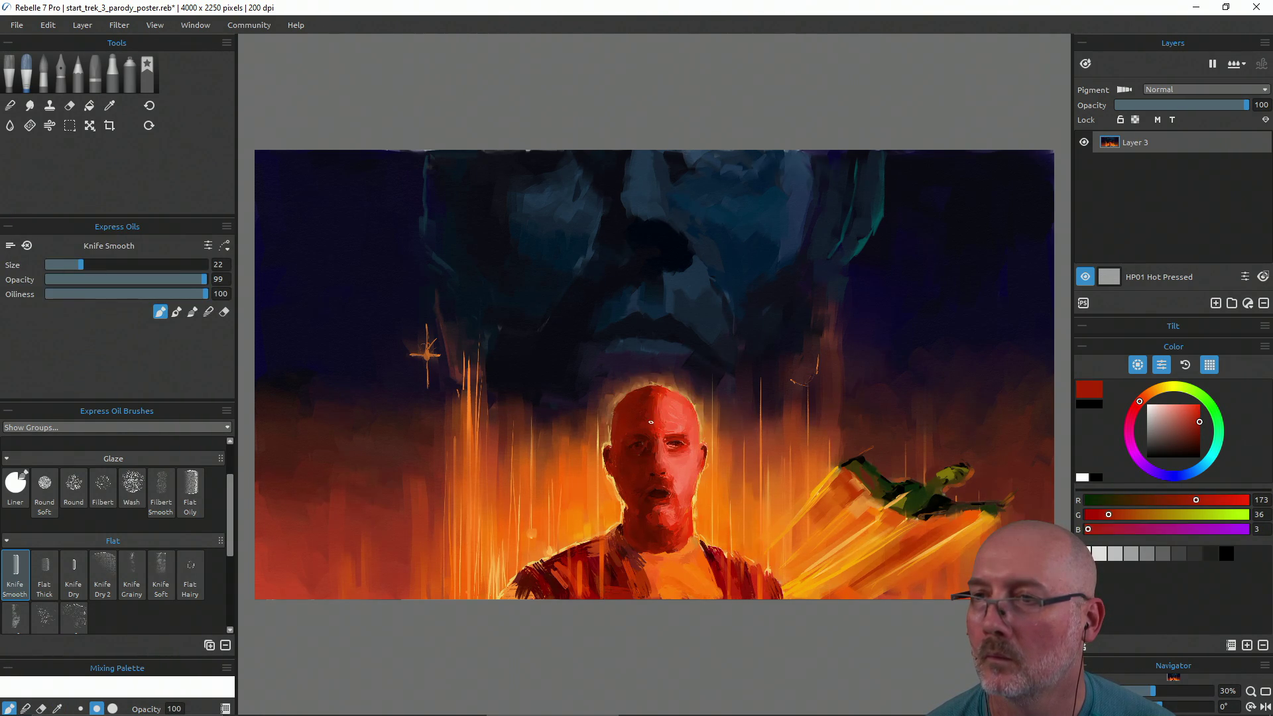
{"action": "left_click", "coordinate": [660, 413], "text": "alt"}
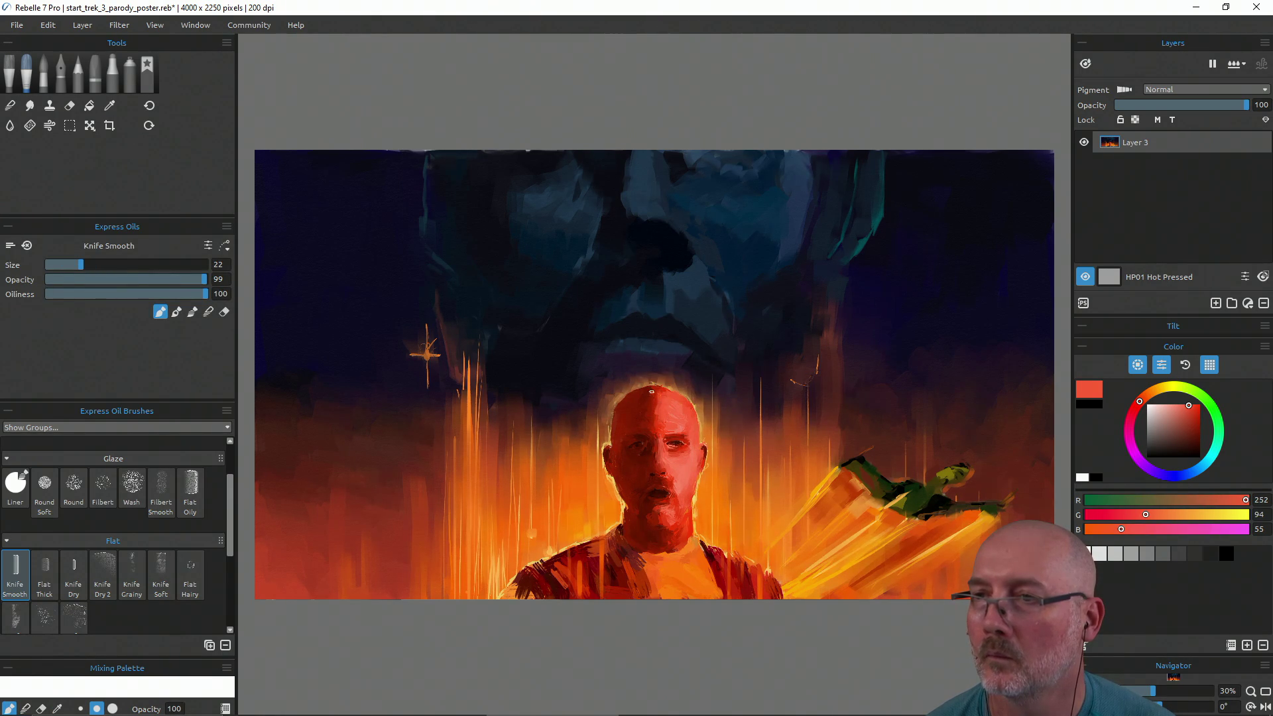
{"action": "left_click", "coordinate": [653, 393], "text": "alt"}
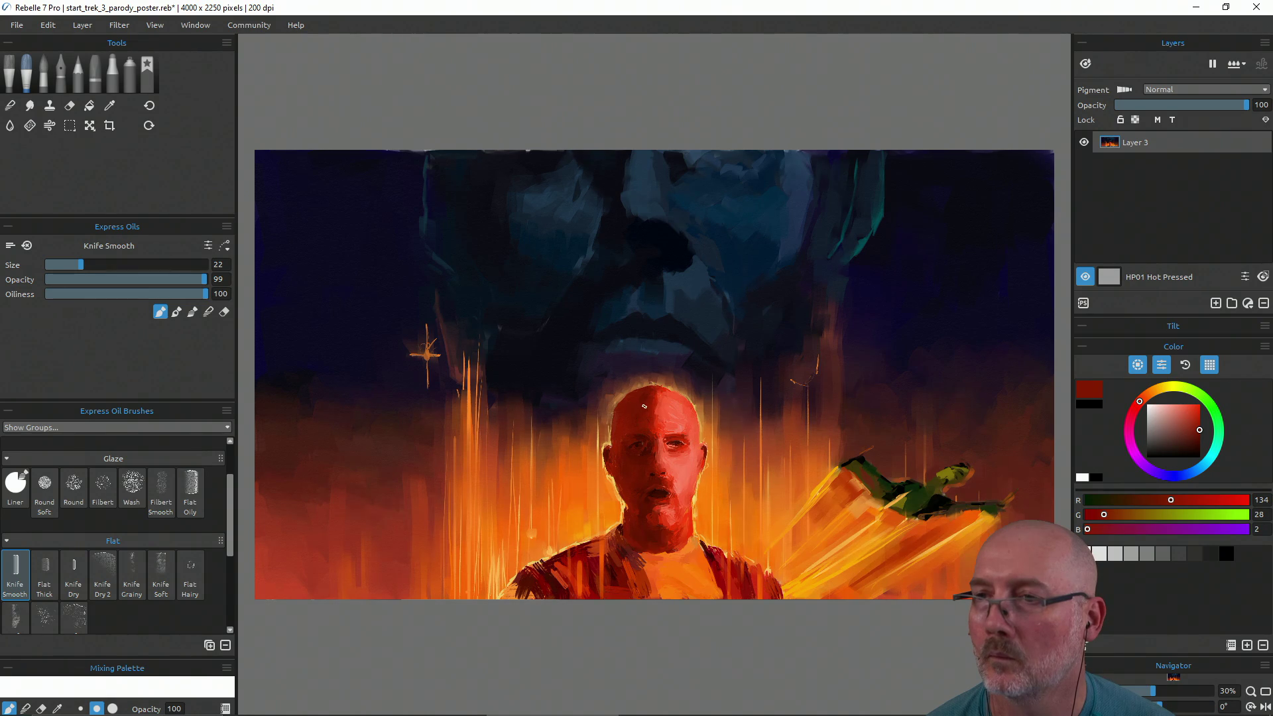
{"action": "left_click", "coordinate": [661, 408], "text": "alt"}
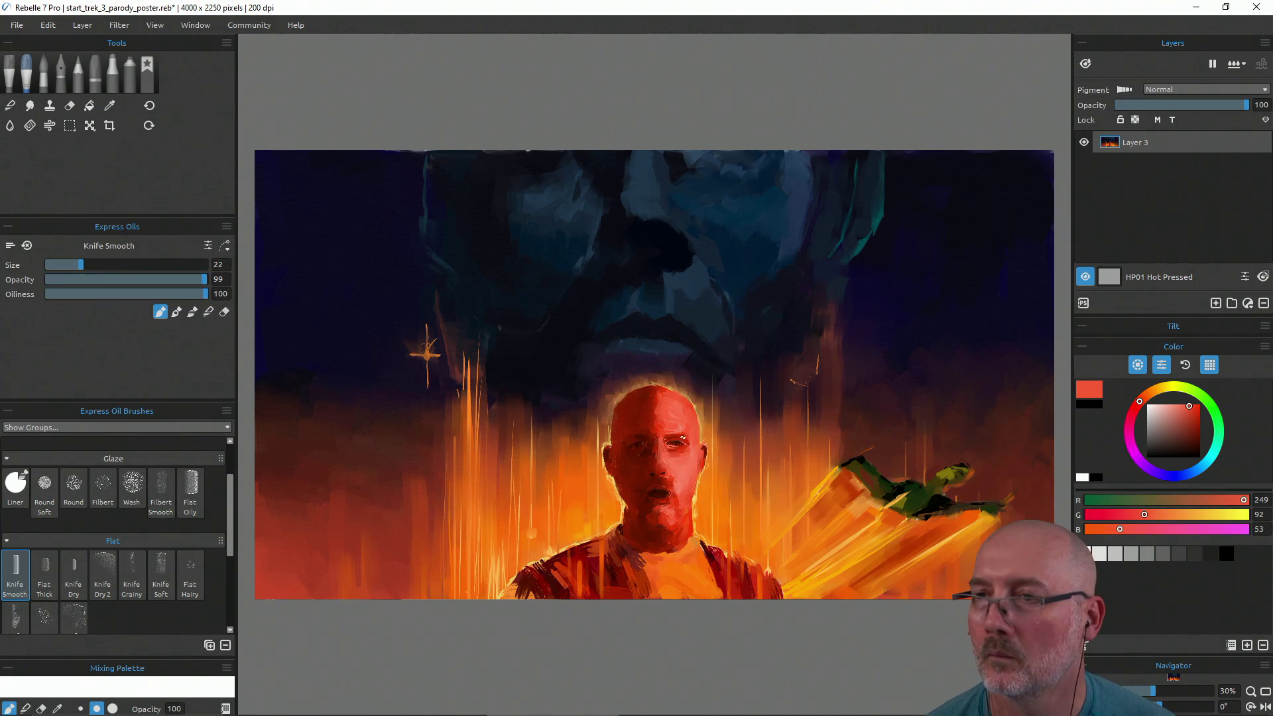
{"action": "left_click", "coordinate": [685, 425], "text": "alt"}
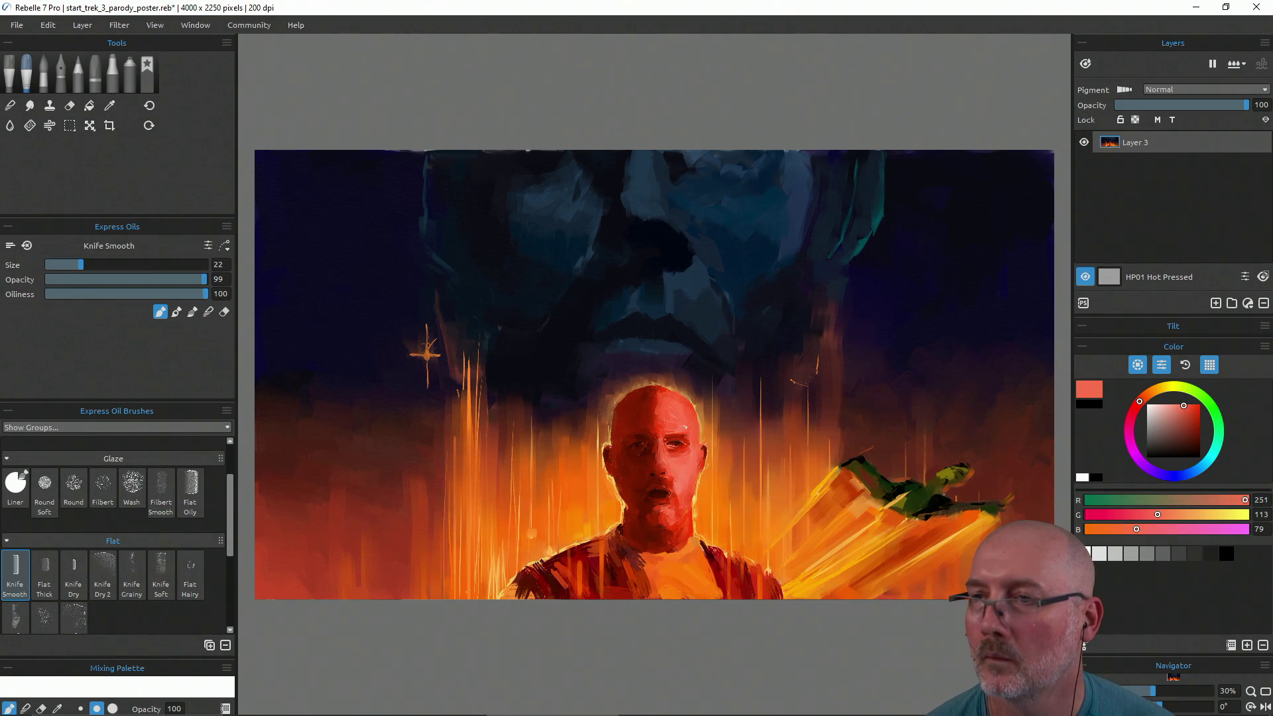
{"action": "left_click", "coordinate": [685, 453], "text": "alt"}
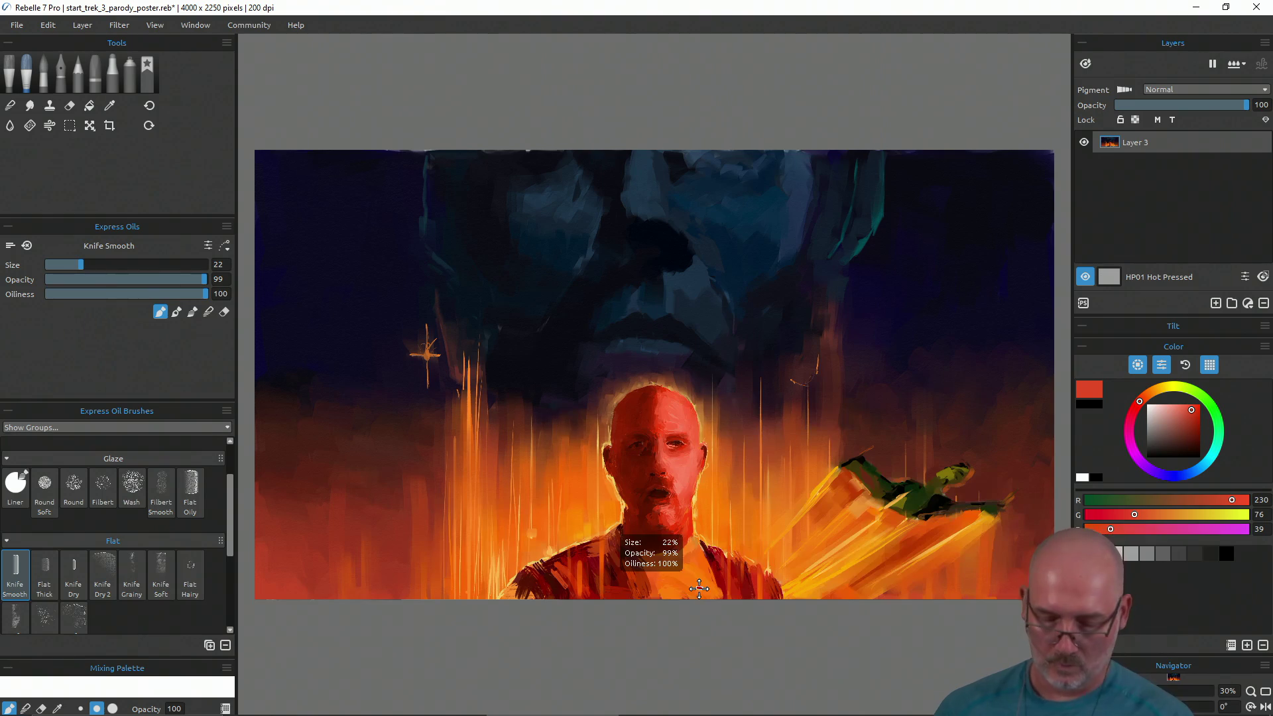
{"action": "key", "text": "ctrl+s"}
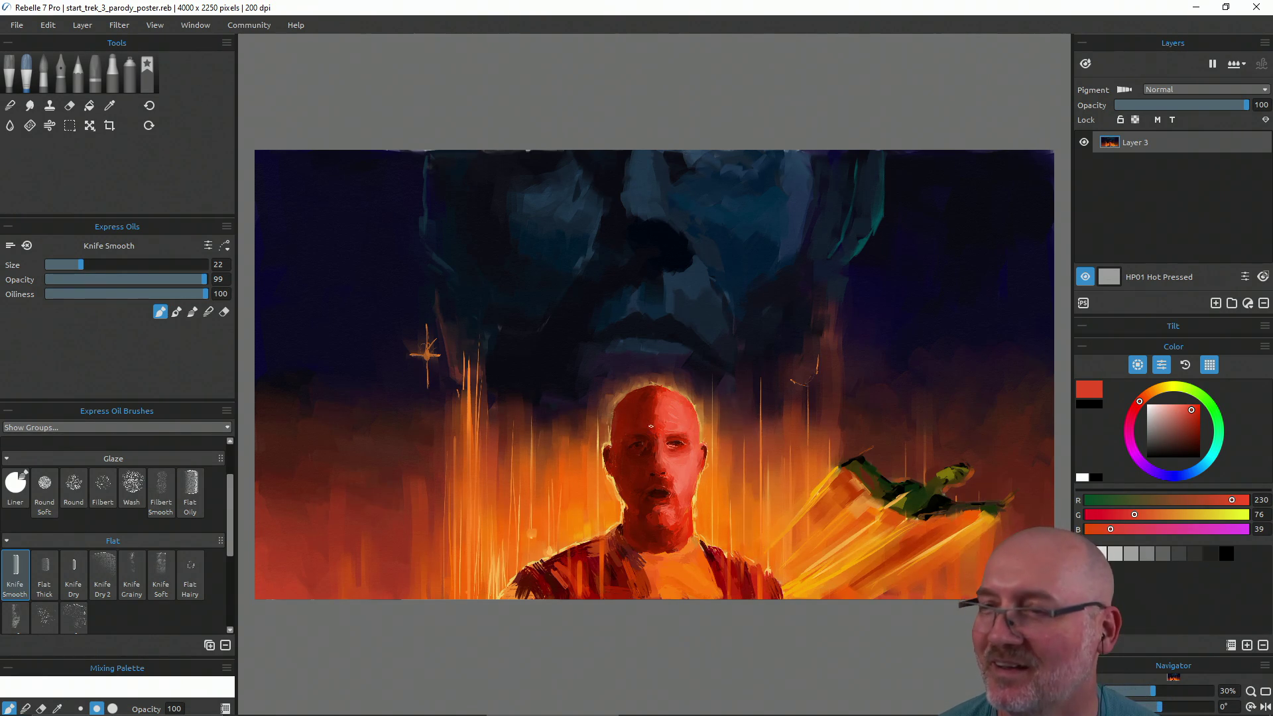
Deepen the face's shadows toward the mouth using sampled dark reds
{"action": "key", "text": "i"}
{"action": "left_click", "coordinate": [648, 455]}
{"action": "key", "text": "b"}
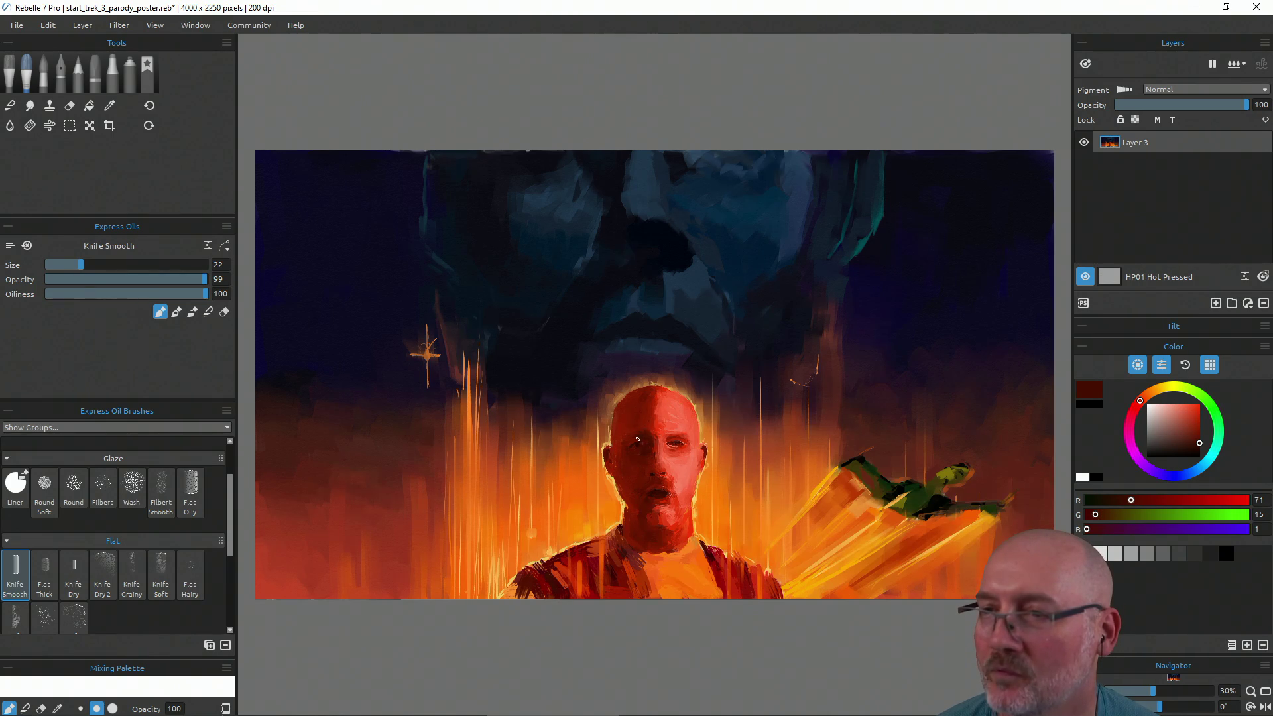
{"action": "left_click", "coordinate": [628, 431], "text": "alt"}
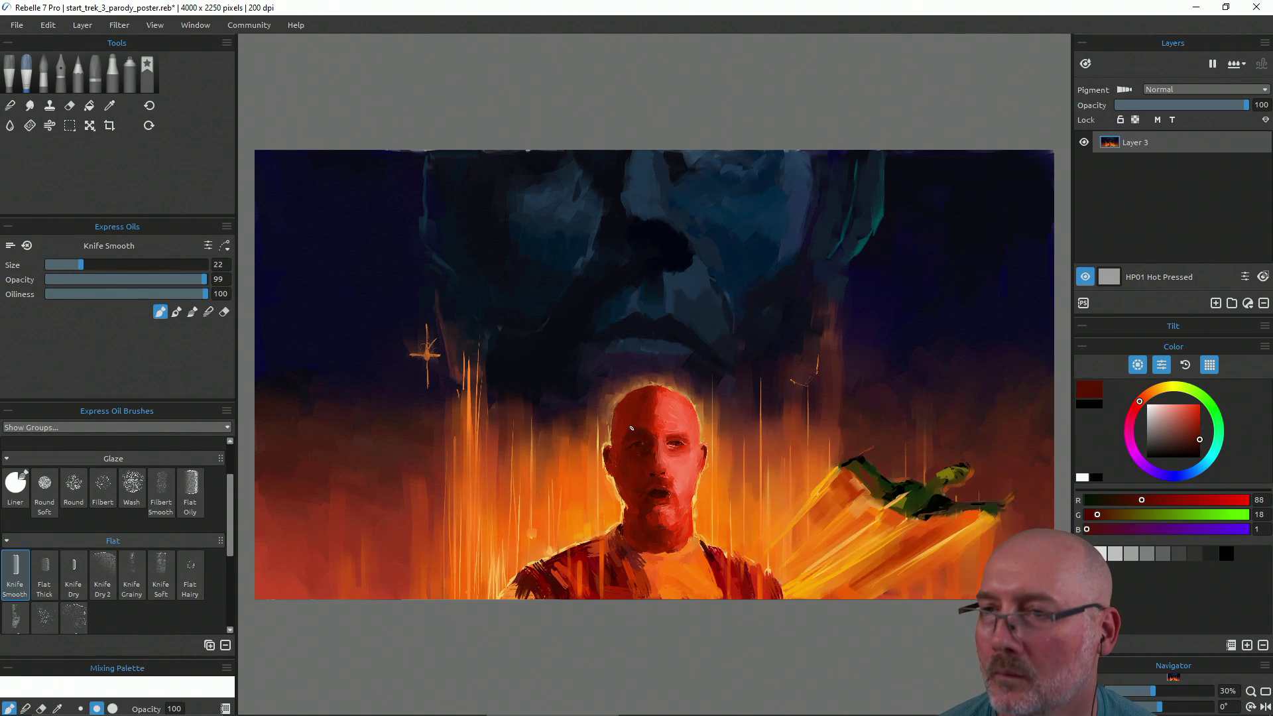
{"action": "left_click", "coordinate": [651, 442], "text": "alt"}
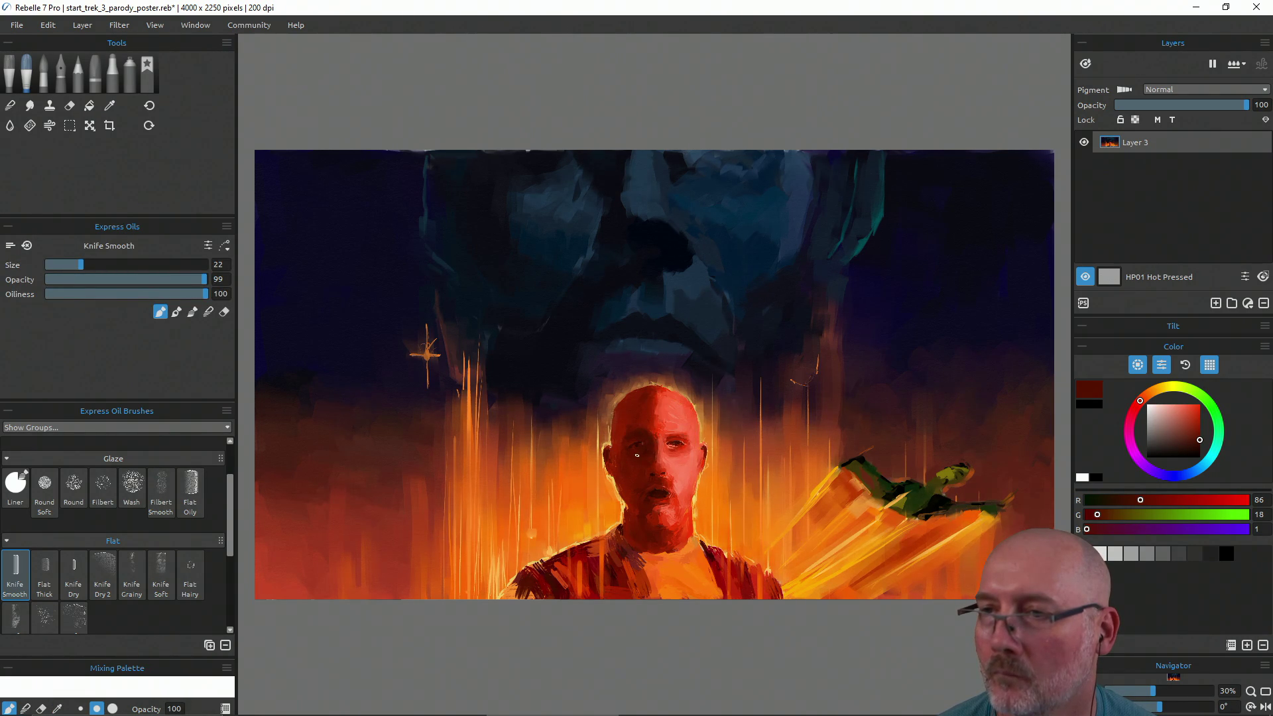
{"action": "left_click", "coordinate": [640, 493], "text": "alt"}
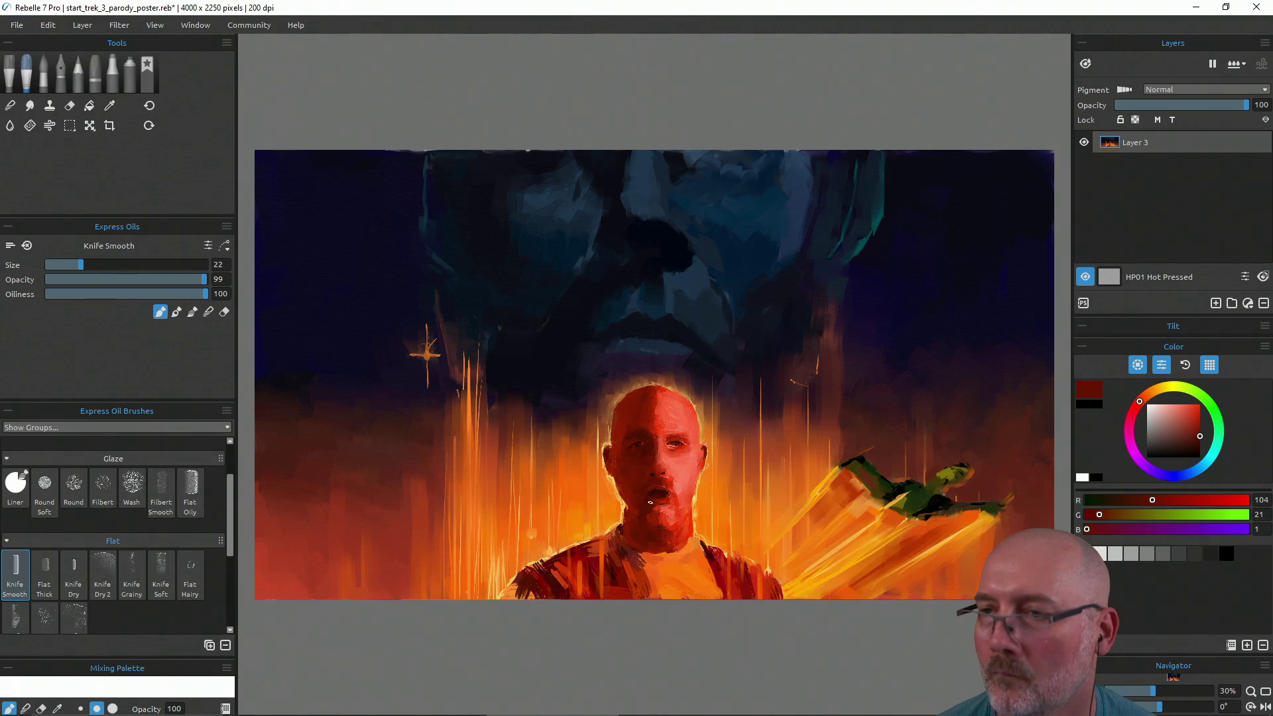
{"action": "left_click", "coordinate": [656, 492], "text": "alt"}
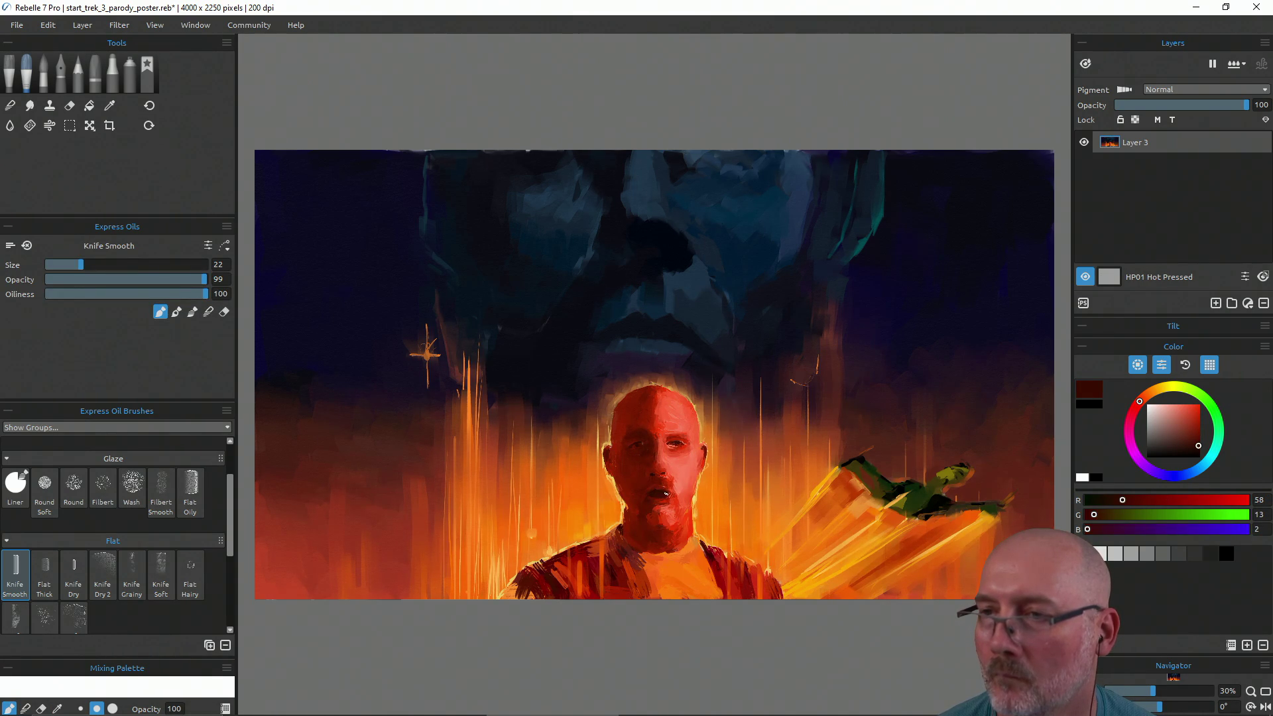
{"action": "left_click", "coordinate": [638, 505], "text": "alt"}
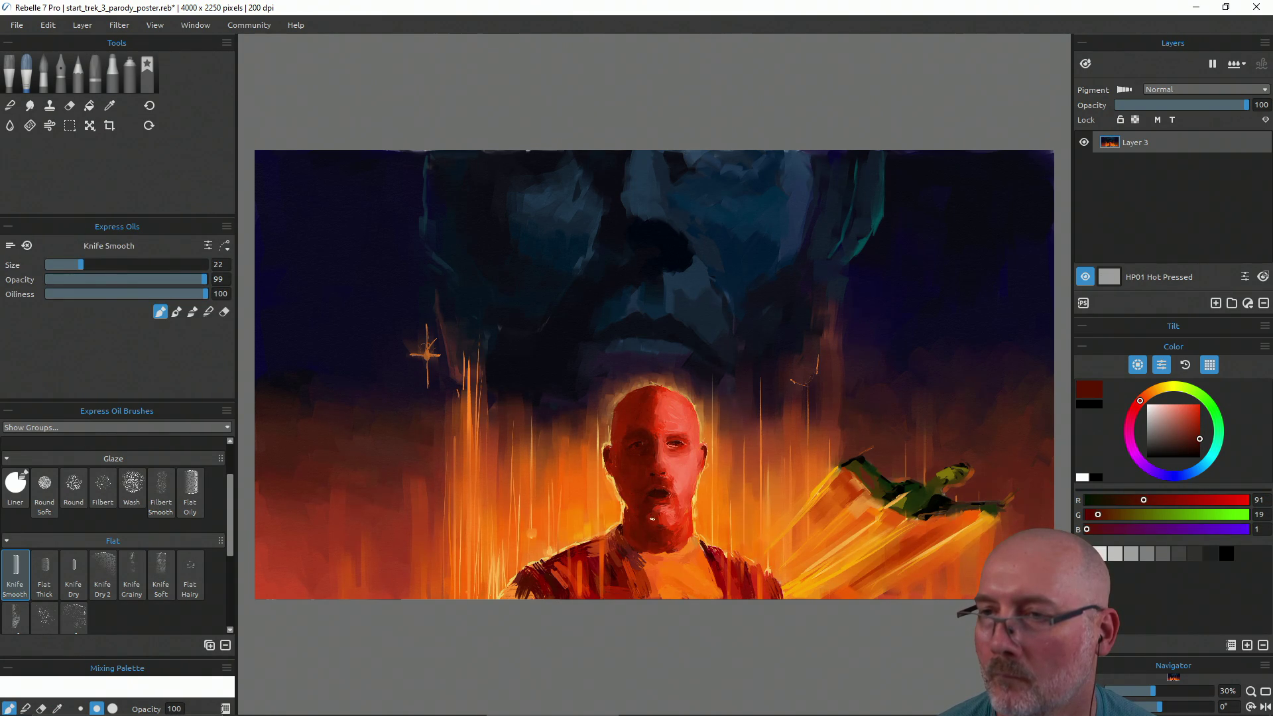
{"action": "left_click", "coordinate": [649, 512], "text": "alt"}
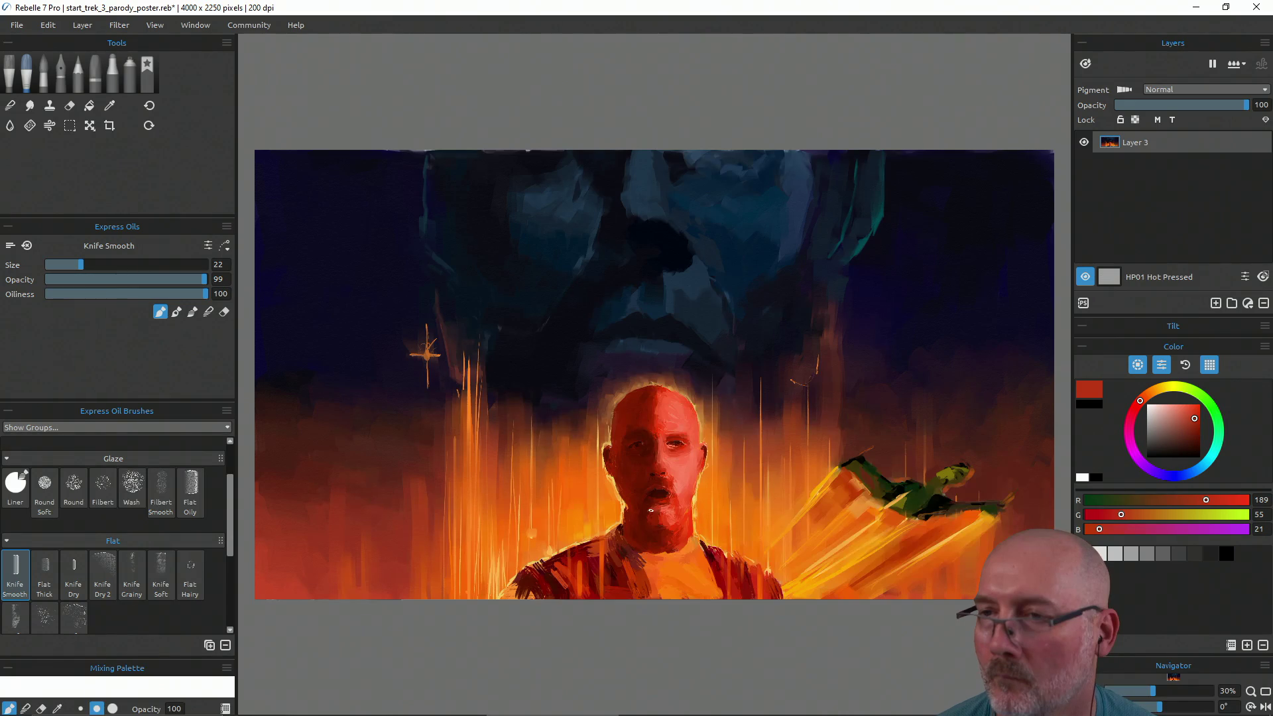
{"action": "left_click", "coordinate": [639, 505], "text": "alt"}
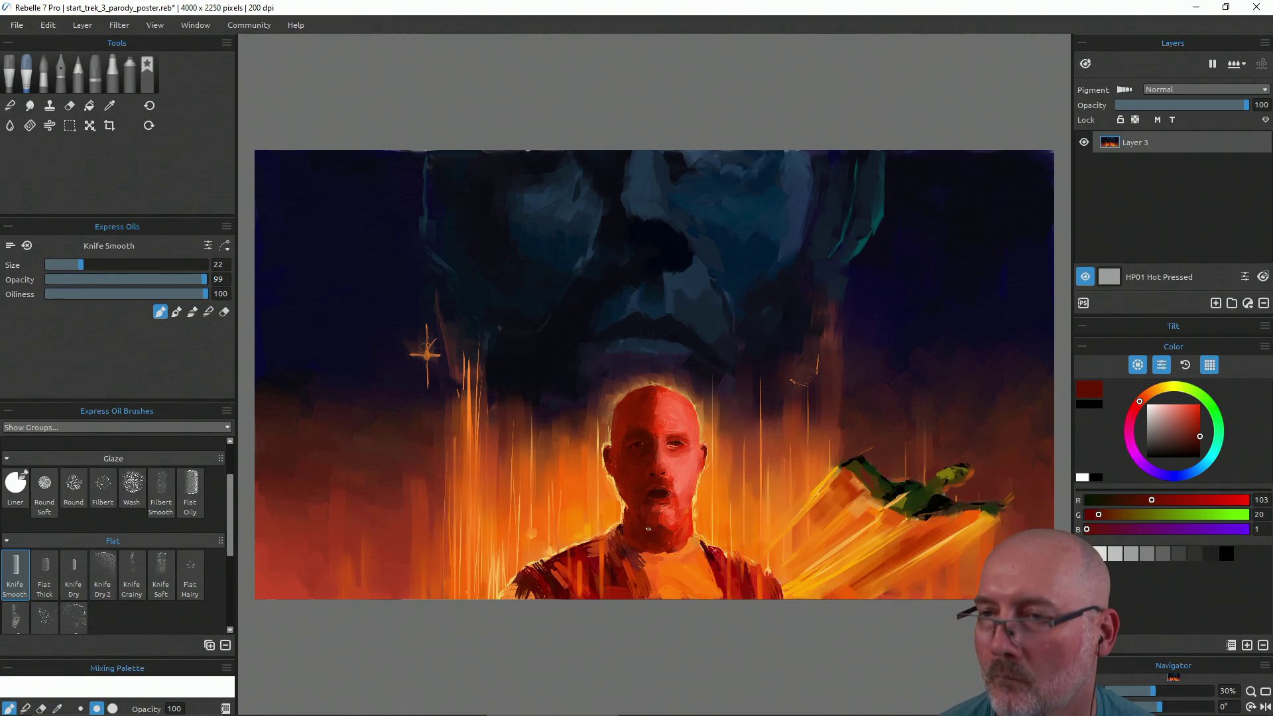
{"action": "left_click", "coordinate": [643, 501], "text": "alt"}
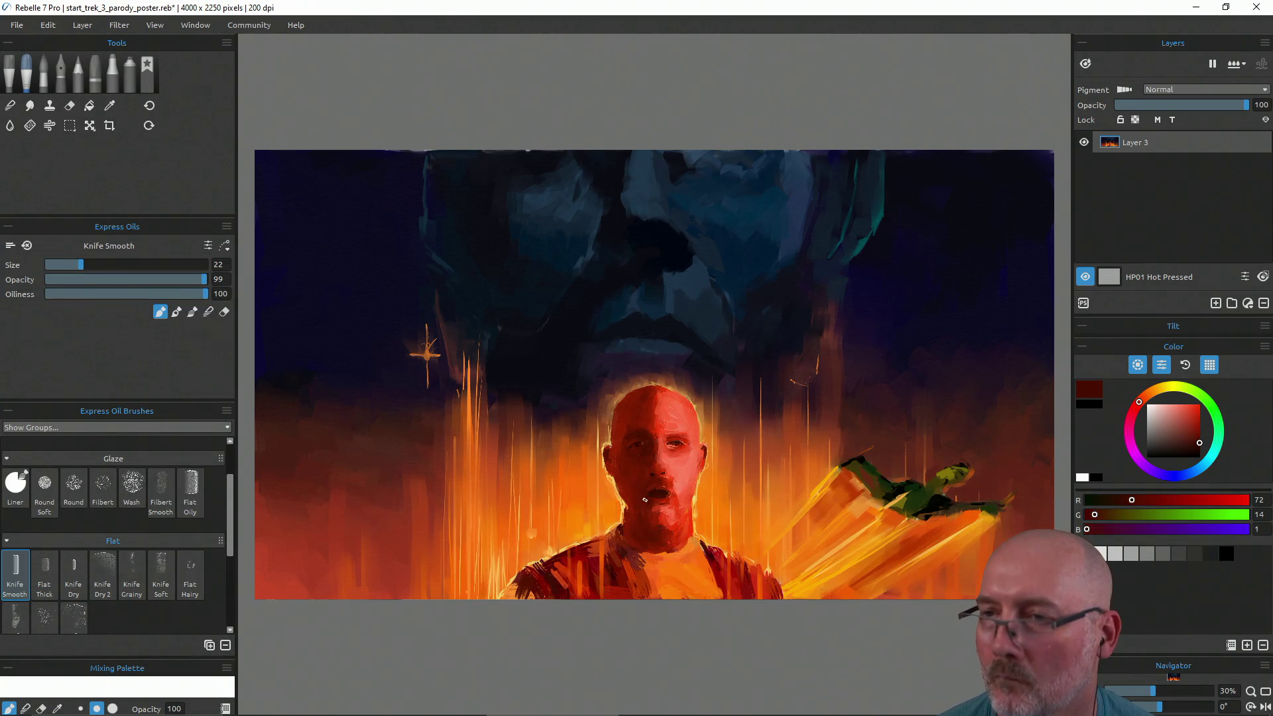
{"action": "left_click", "coordinate": [640, 535], "text": "alt"}
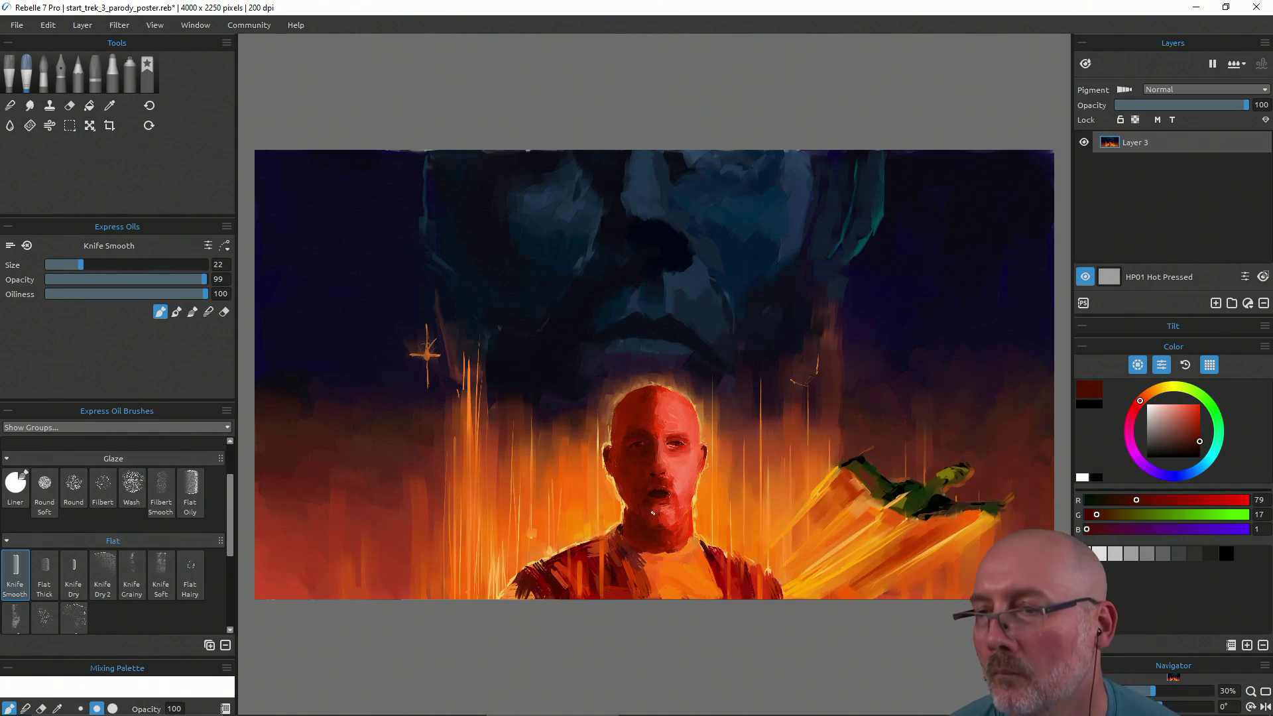
Sample an orange from the torso and save the painting again
{"action": "key", "text": "i"}
{"action": "left_click_drag", "start_coordinate": [668, 535], "coordinate": [668, 555]}
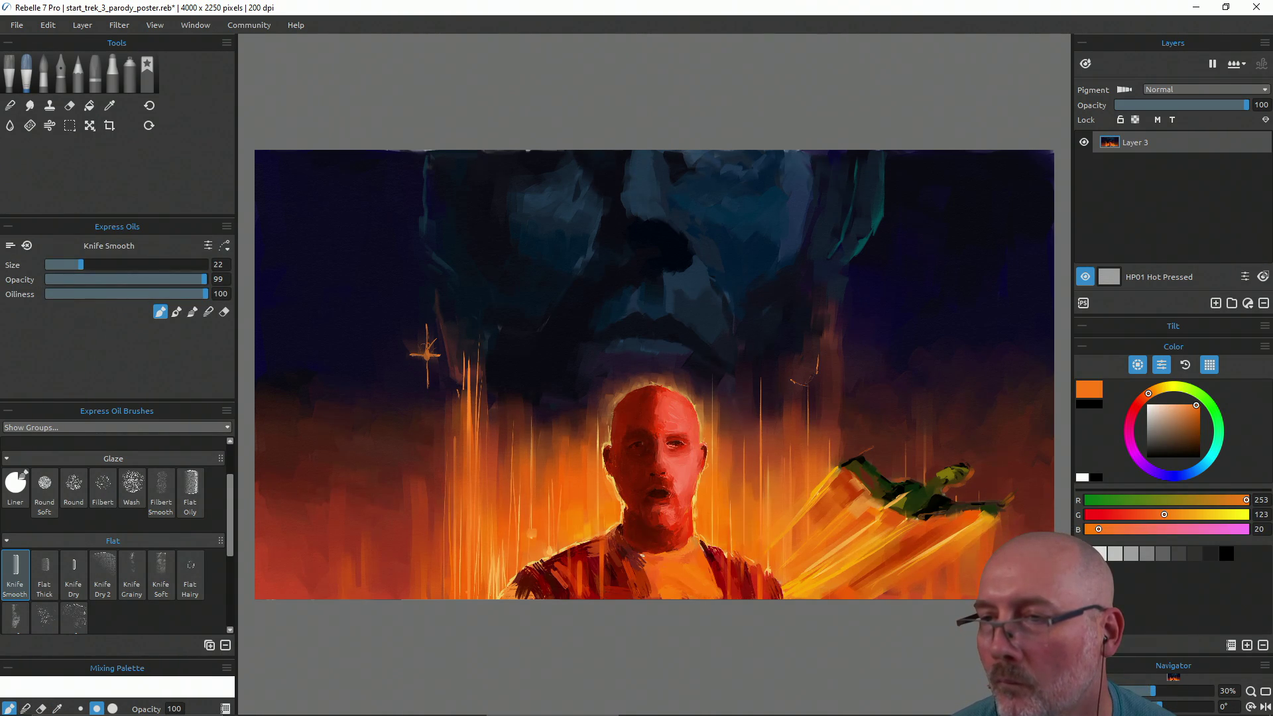
{"action": "key", "text": "ctrl+s"}
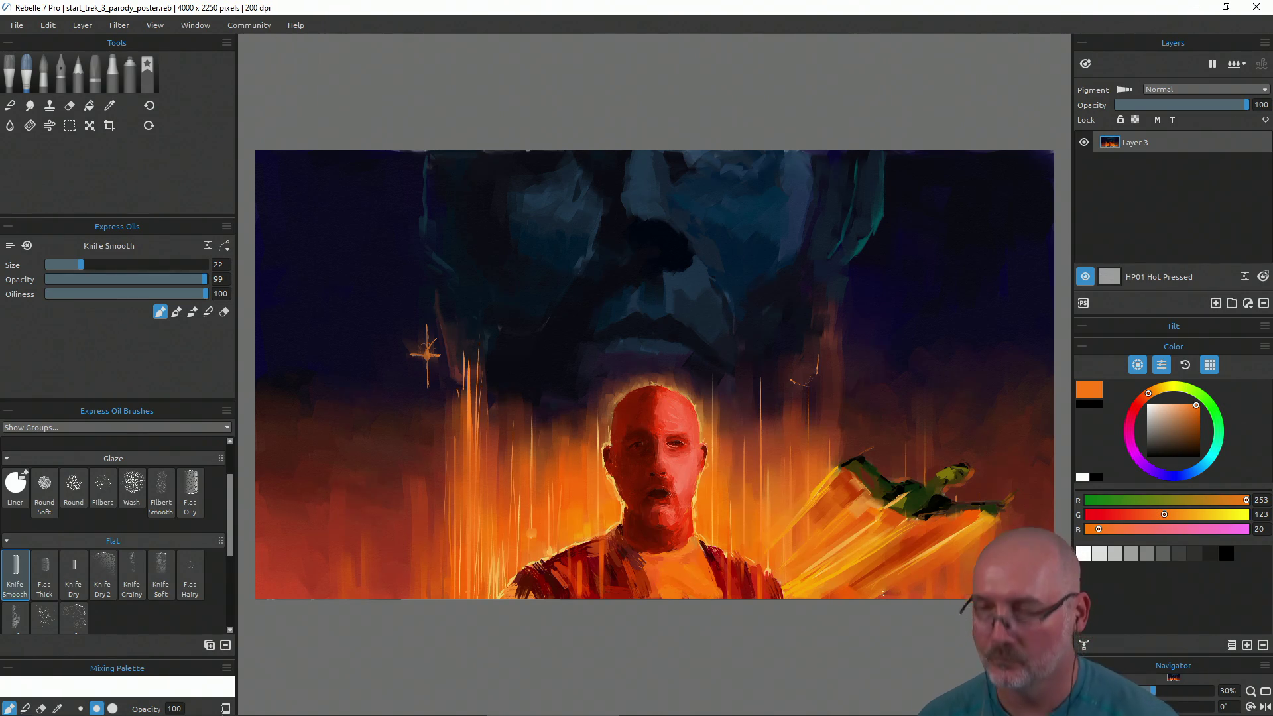
{"action": "scroll", "coordinate": [899, 507], "scroll_direction": "down", "scroll_amount": 4}
{"action": "scroll", "coordinate": [852, 427], "scroll_direction": "down", "scroll_amount": 1}
Export start_trek_3_parody_poster.png via Save As with the PNG Image (*.png) format
{"action": "scroll", "coordinate": [752, 415], "scroll_direction": "up", "scroll_amount": 1}
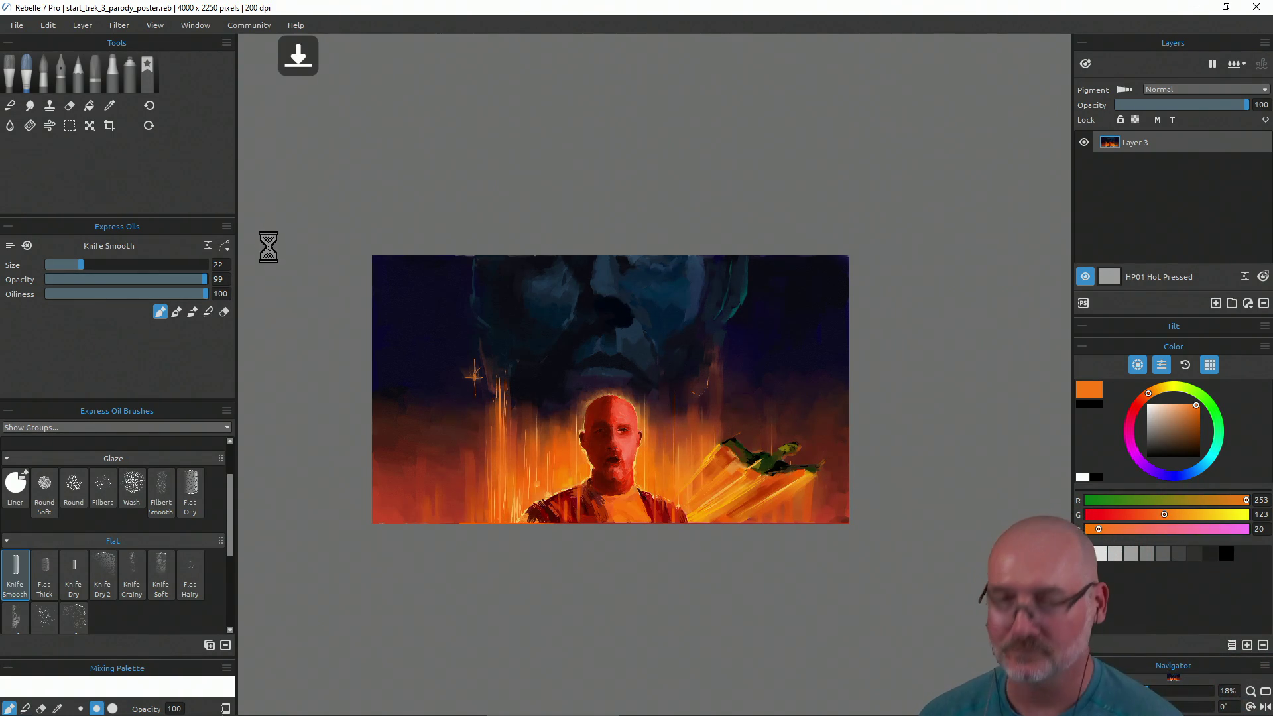
{"action": "left_click", "coordinate": [19, 25]}
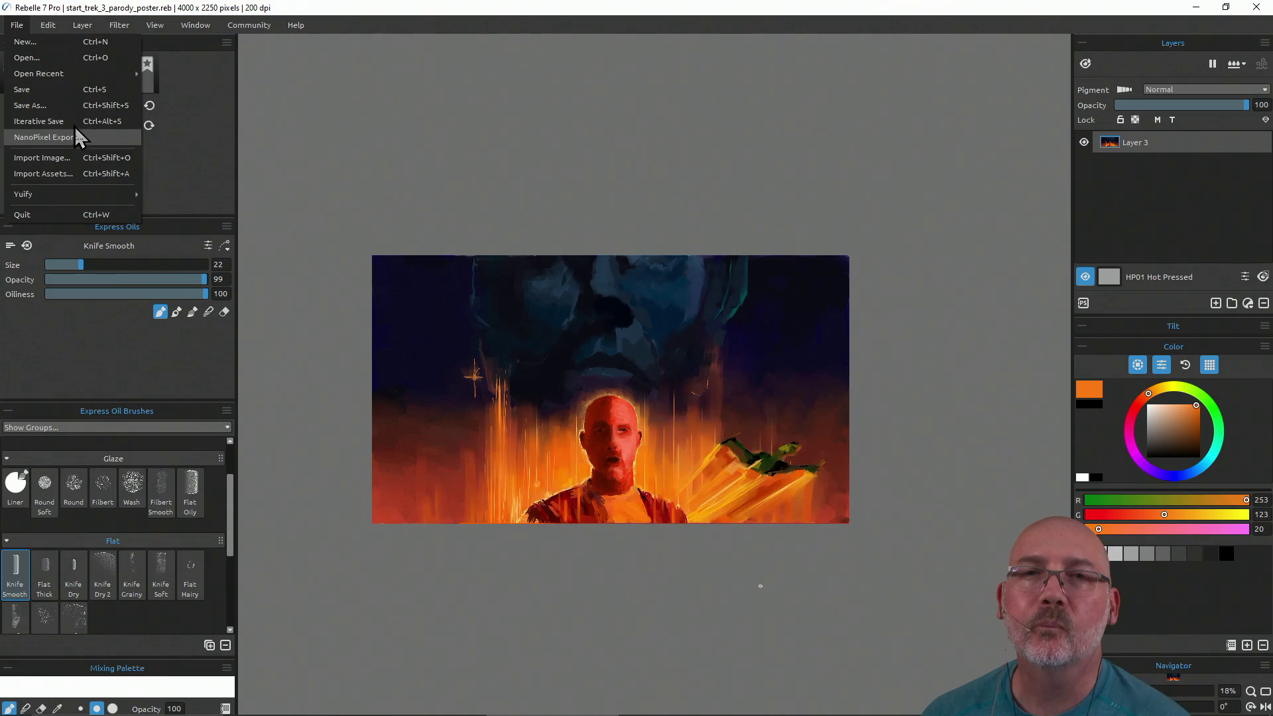
{"action": "left_click", "coordinate": [72, 106]}
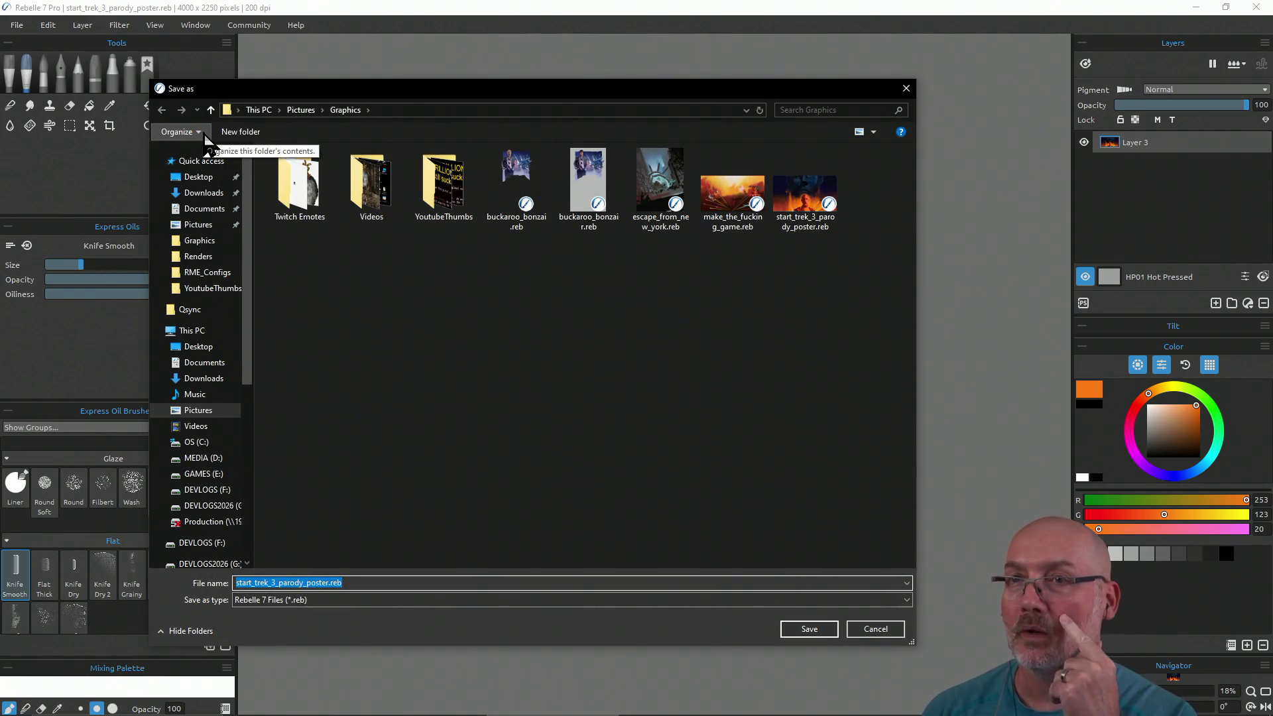
{"action": "left_click", "coordinate": [376, 606]}
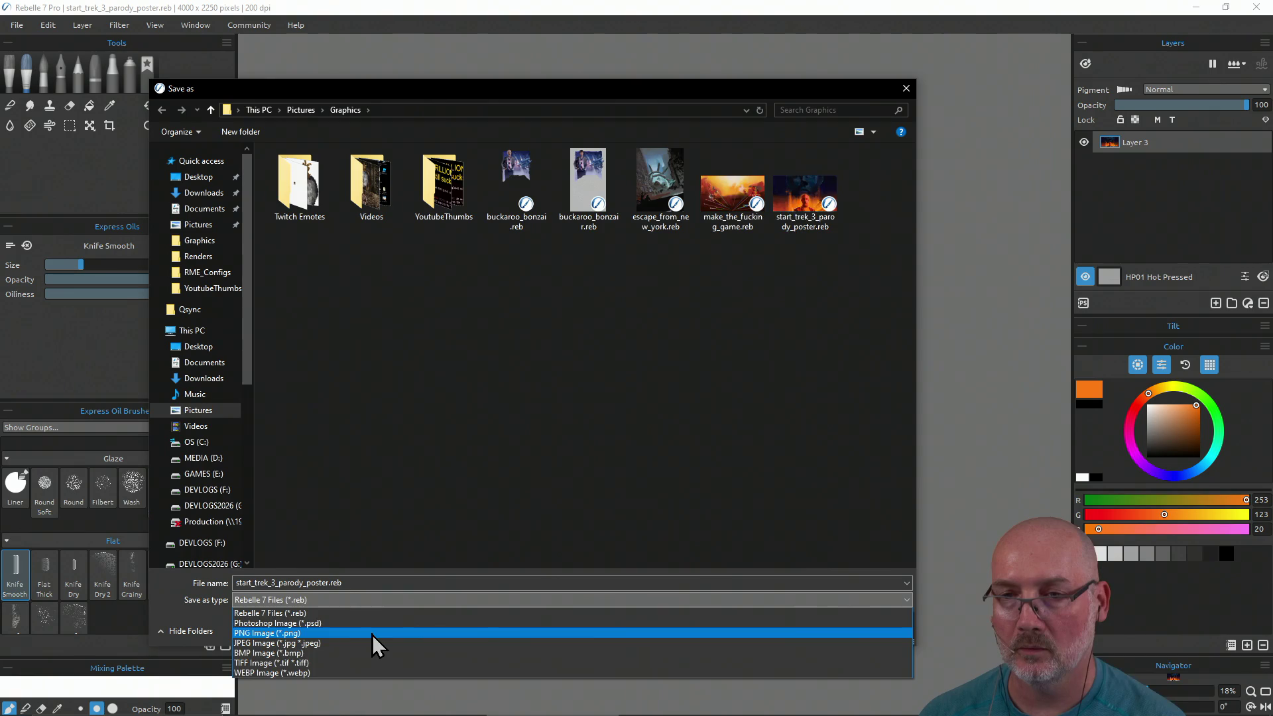
{"action": "left_click", "coordinate": [372, 634]}
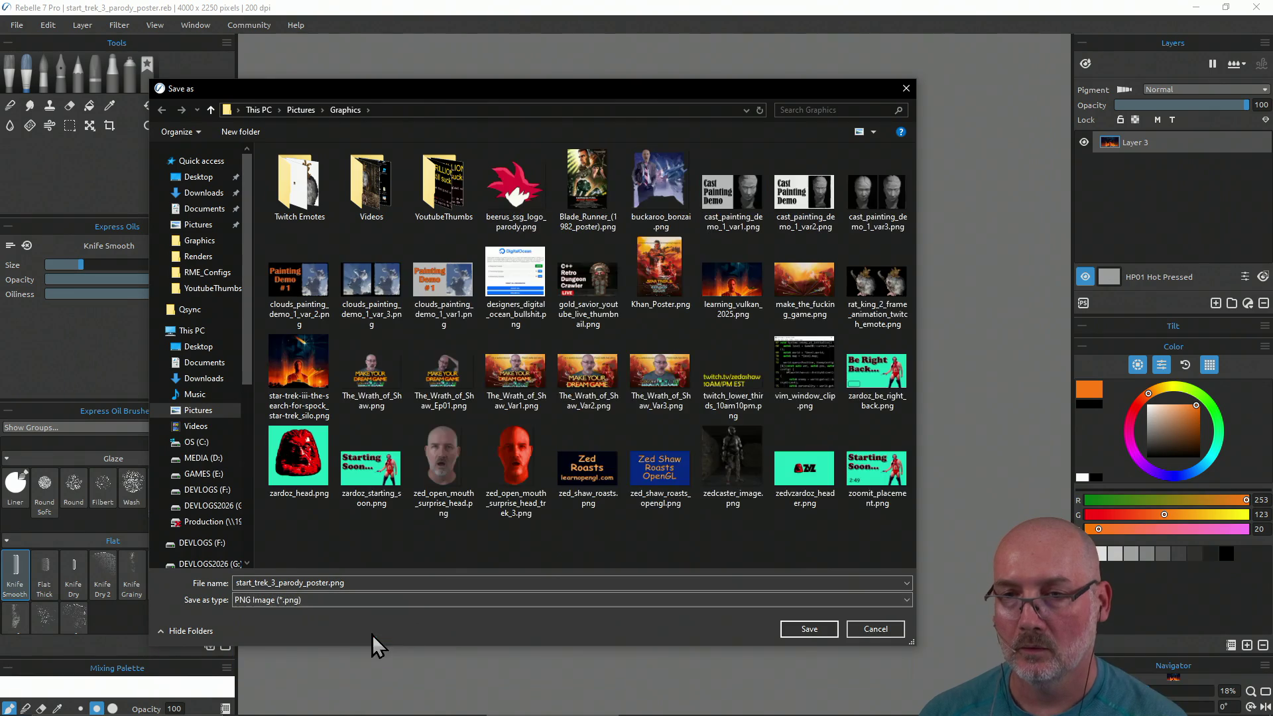
{"action": "left_click", "coordinate": [814, 630]}
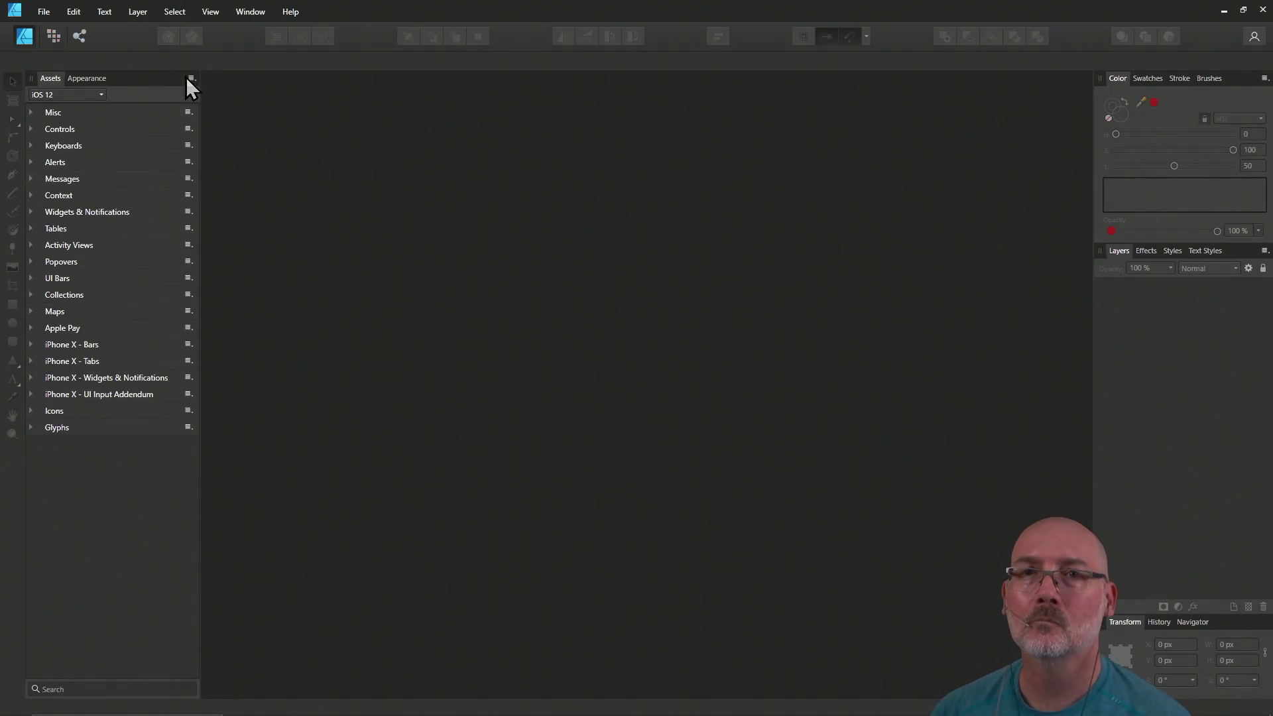
Reopen the recent learning_vulkan_2025 document from File > Open Recent
{"action": "left_click", "coordinate": [46, 14]}
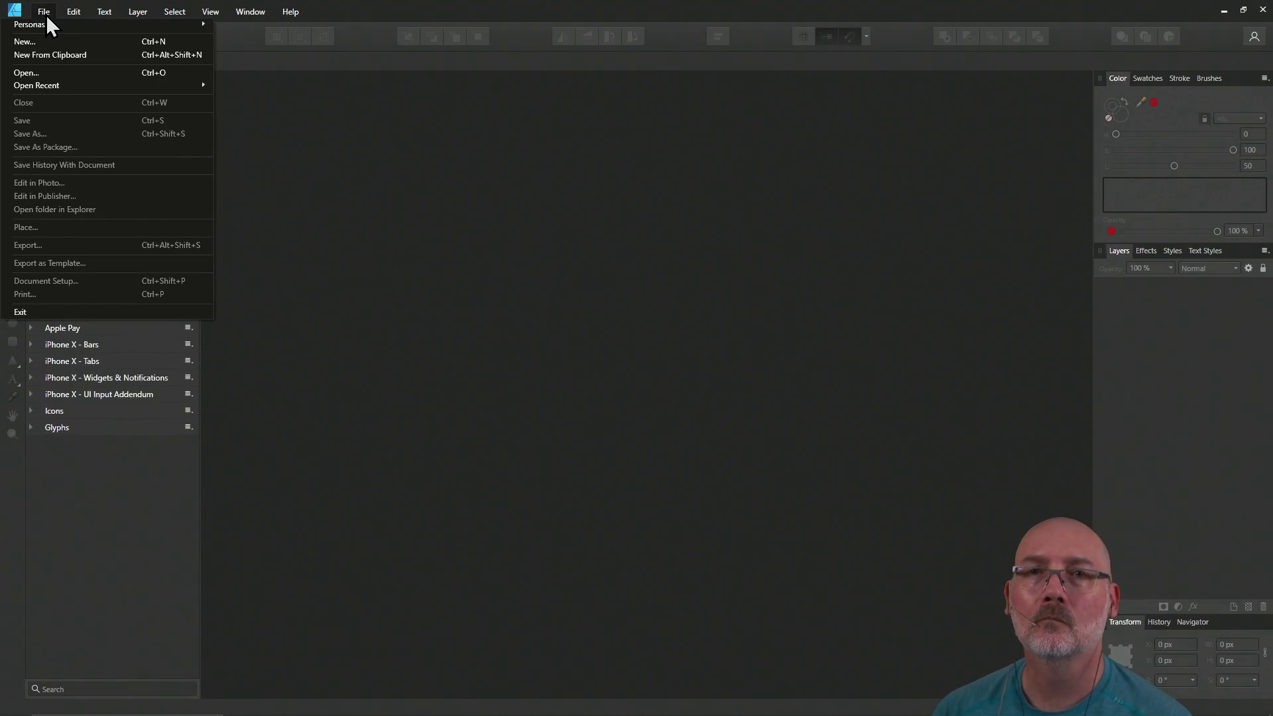
{"action": "left_click", "coordinate": [71, 77]}
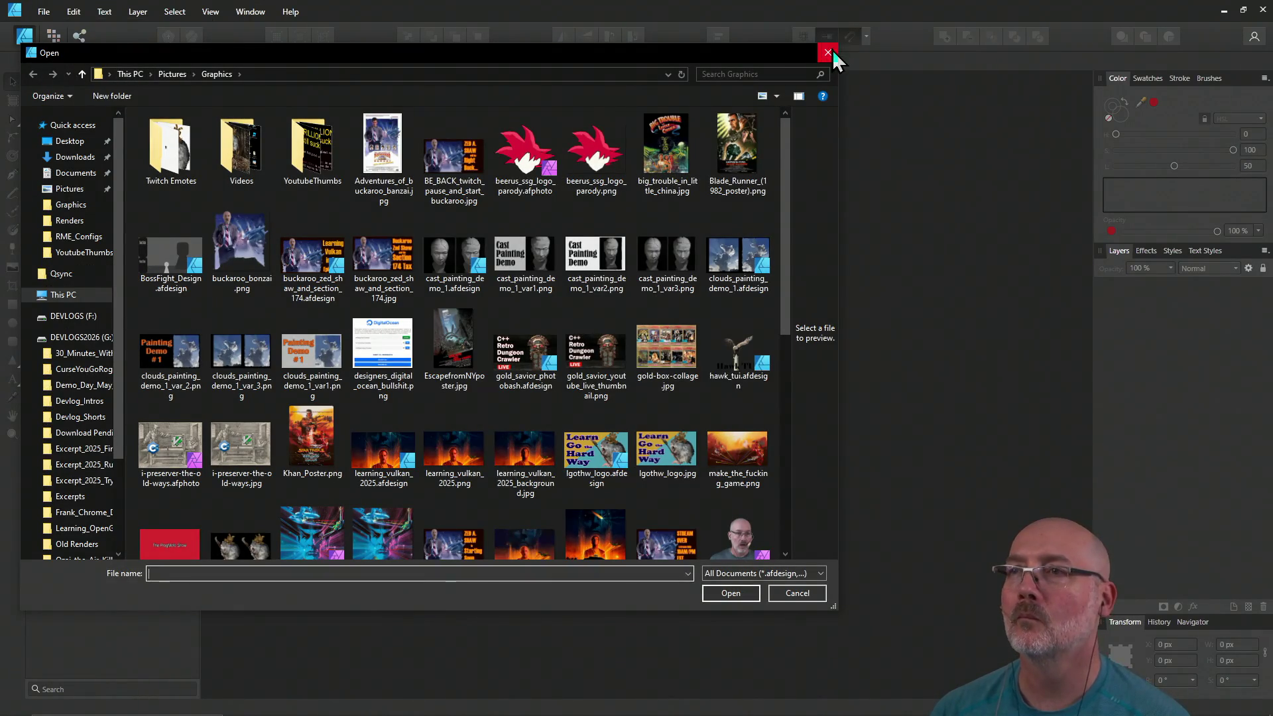
{"action": "left_click", "coordinate": [828, 53]}
{"action": "left_click", "coordinate": [43, 12]}
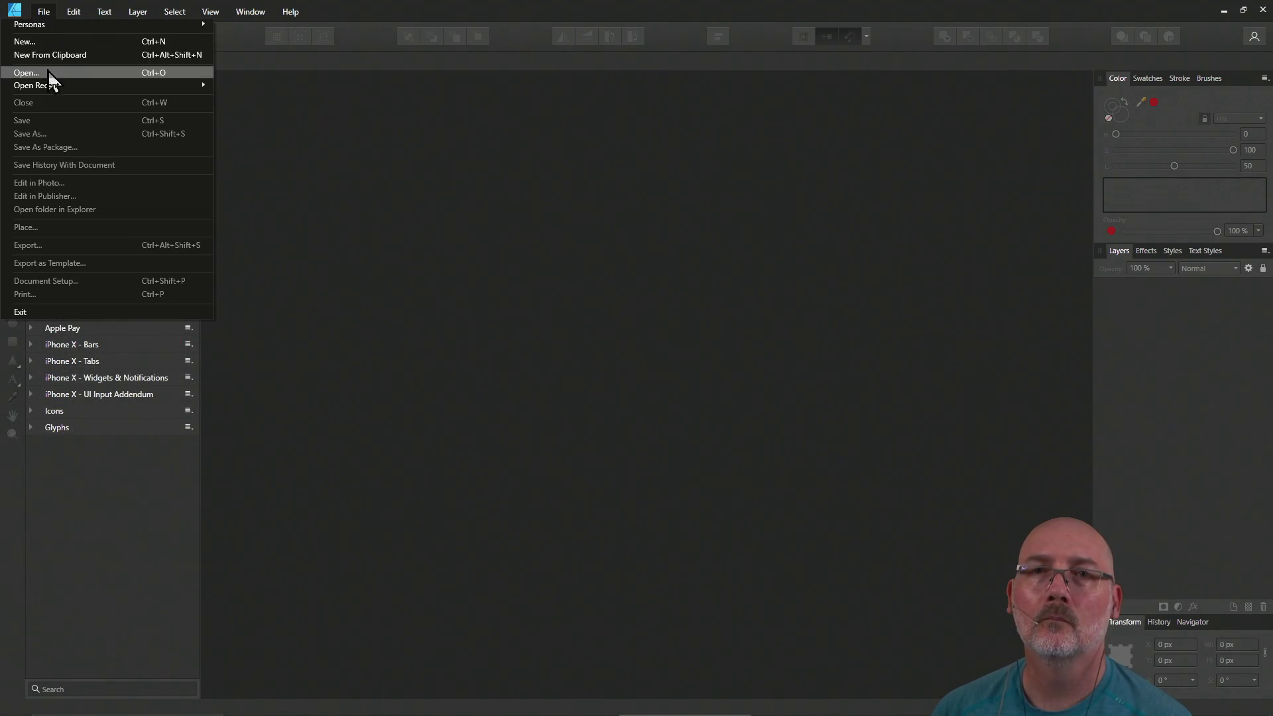
{"action": "mouse_move", "coordinate": [47, 82]}
{"action": "left_click", "coordinate": [266, 91]}
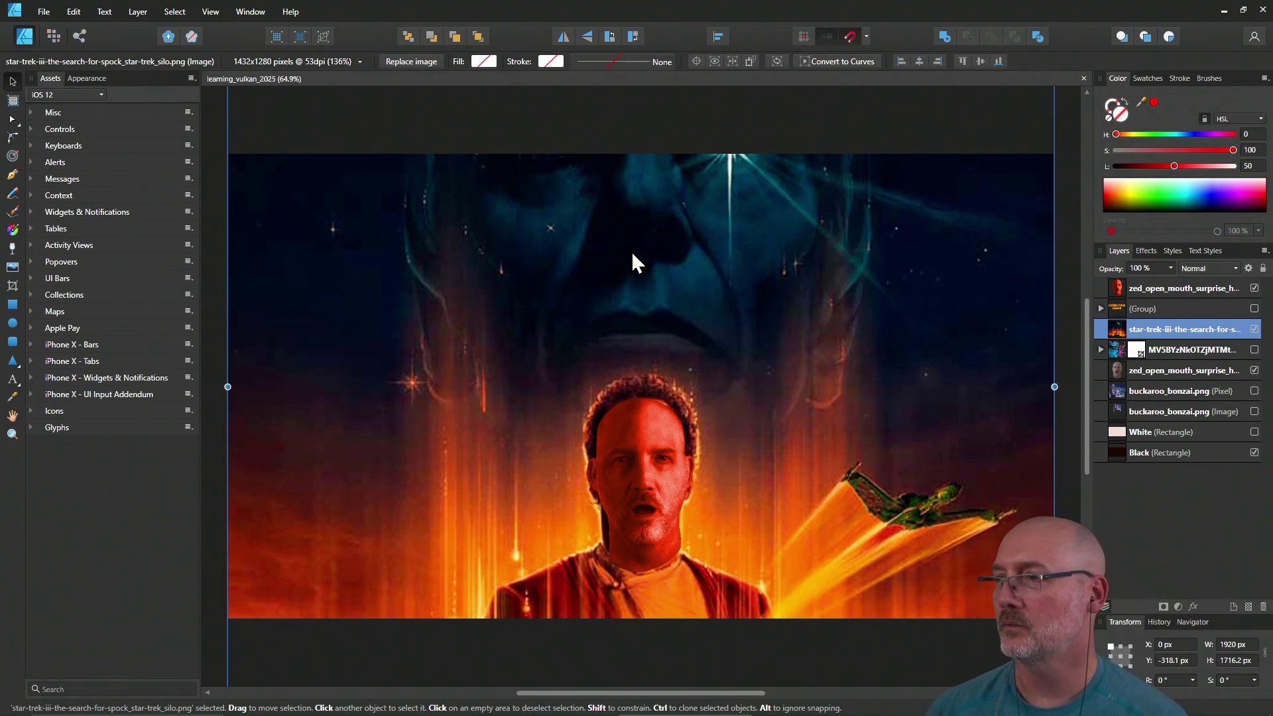
Hide the old Star Trek artwork layer and both head layers
{"action": "left_click", "coordinate": [1254, 330]}
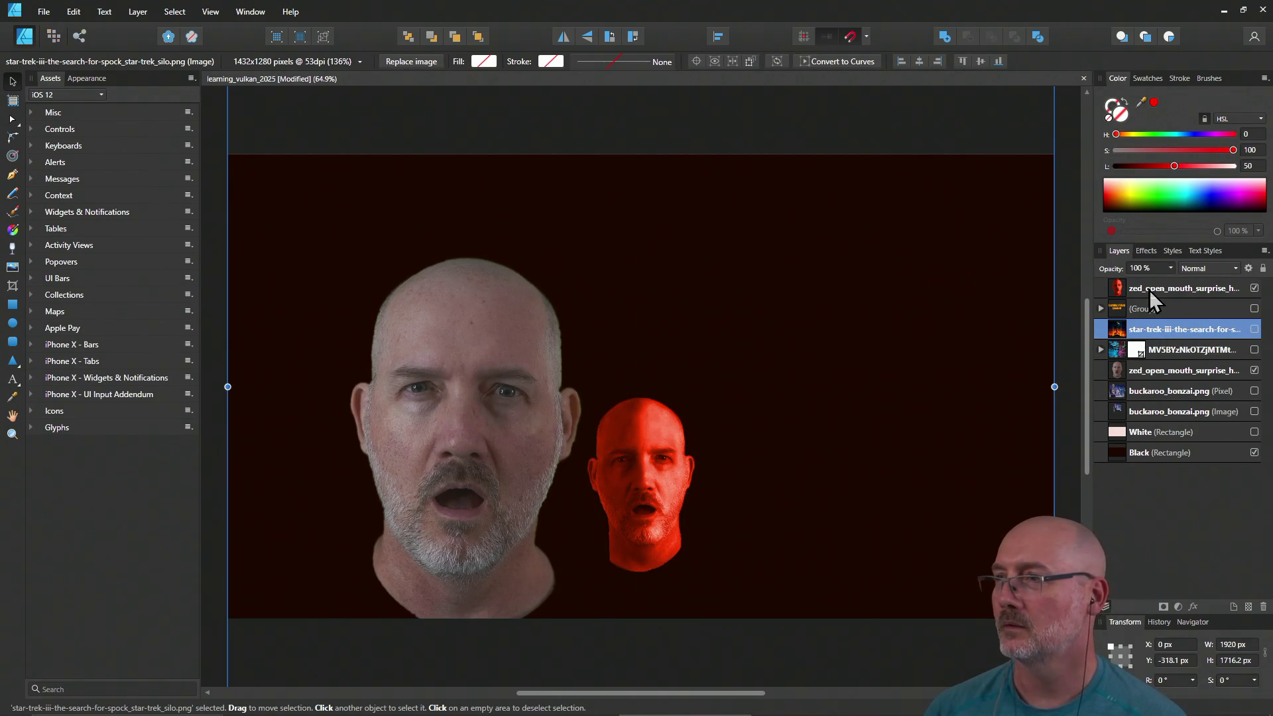
{"action": "left_click", "coordinate": [1253, 288]}
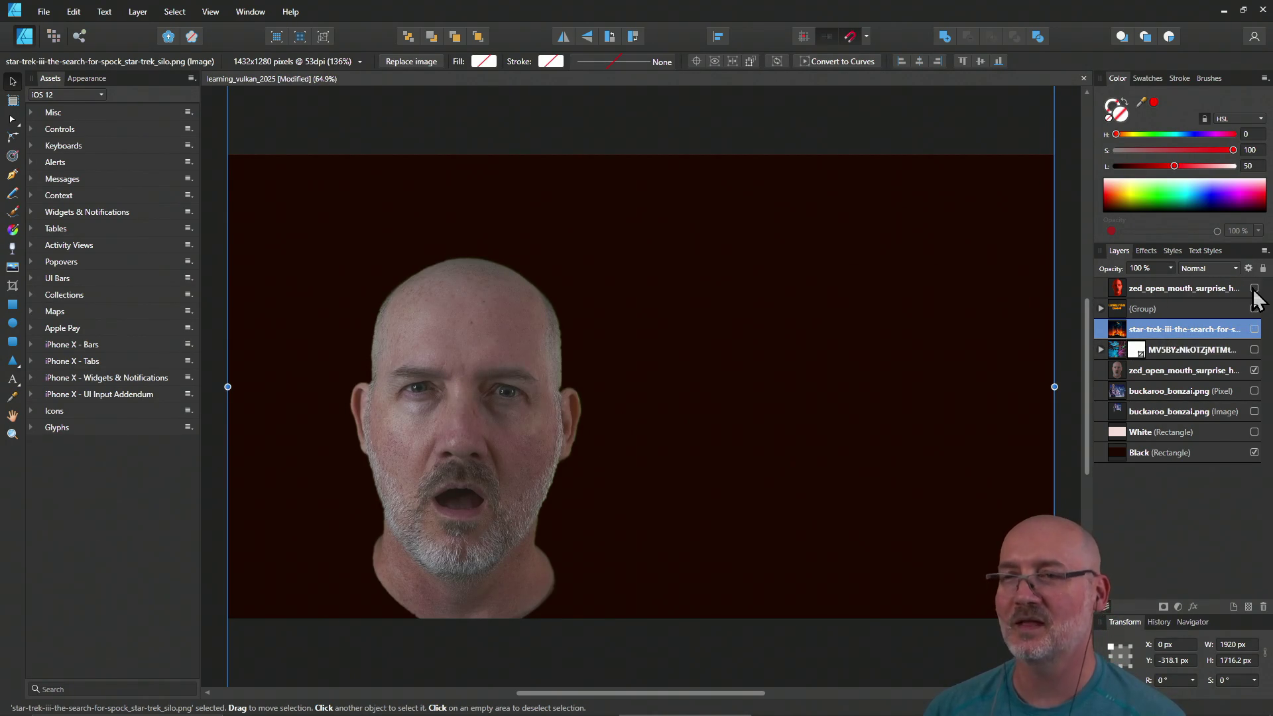
{"action": "left_click", "coordinate": [1254, 370]}
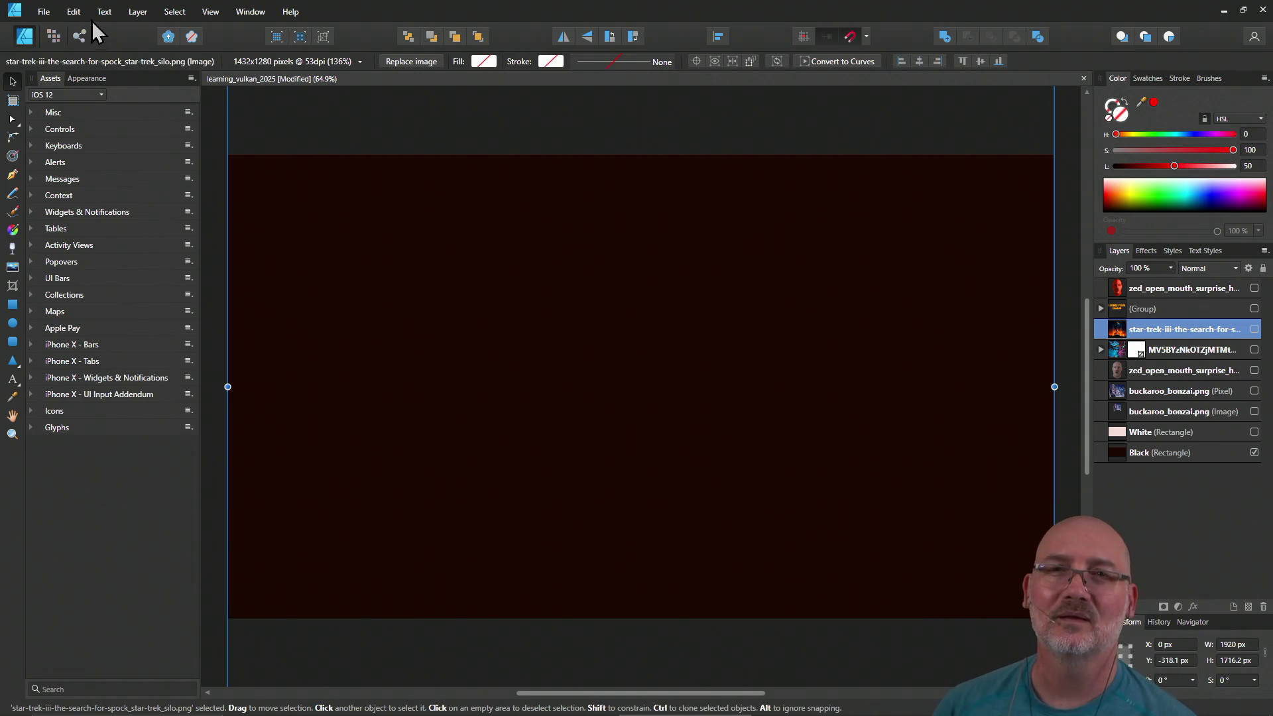
Place start_trek_3_parody_poster.png onto the canvas at default size
{"action": "left_click", "coordinate": [44, 11]}
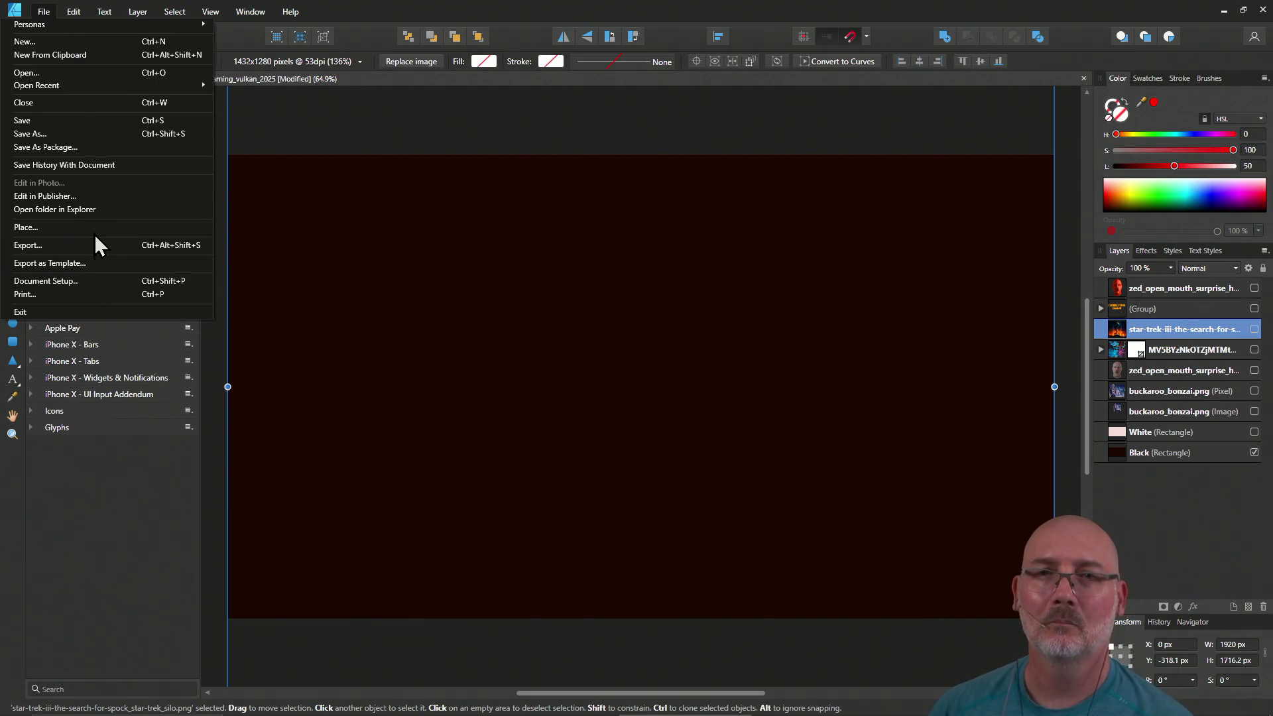
{"action": "left_click", "coordinate": [27, 72]}
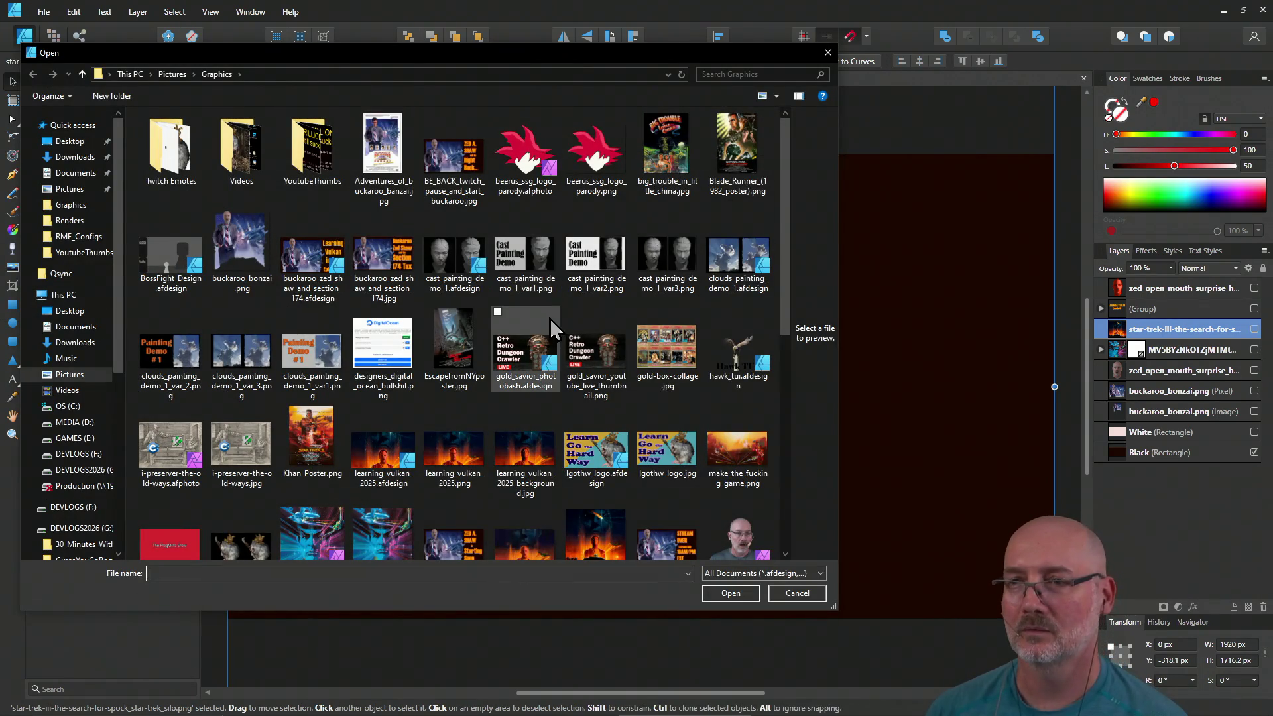
{"action": "scroll", "coordinate": [550, 324], "scroll_direction": "down", "scroll_amount": 5}
{"action": "scroll", "coordinate": [551, 319], "scroll_direction": "up", "scroll_amount": 3}
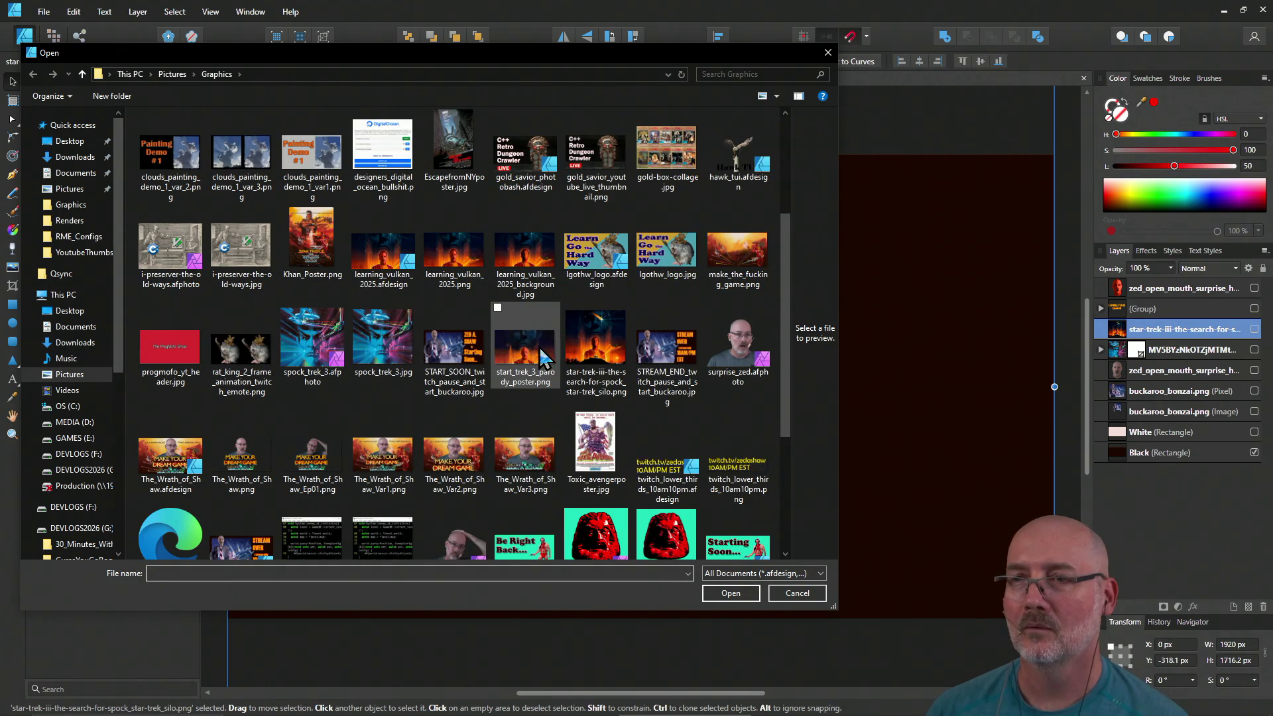
{"action": "left_click", "coordinate": [550, 322]}
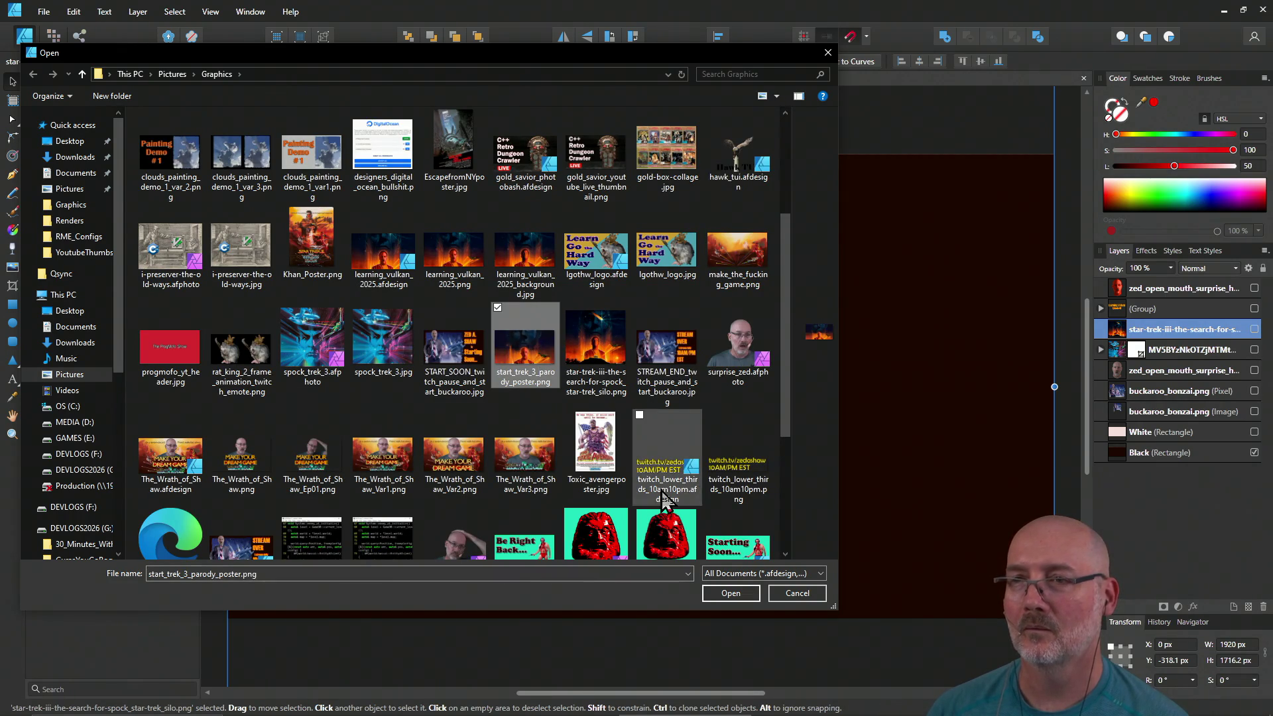
{"action": "left_click", "coordinate": [731, 592]}
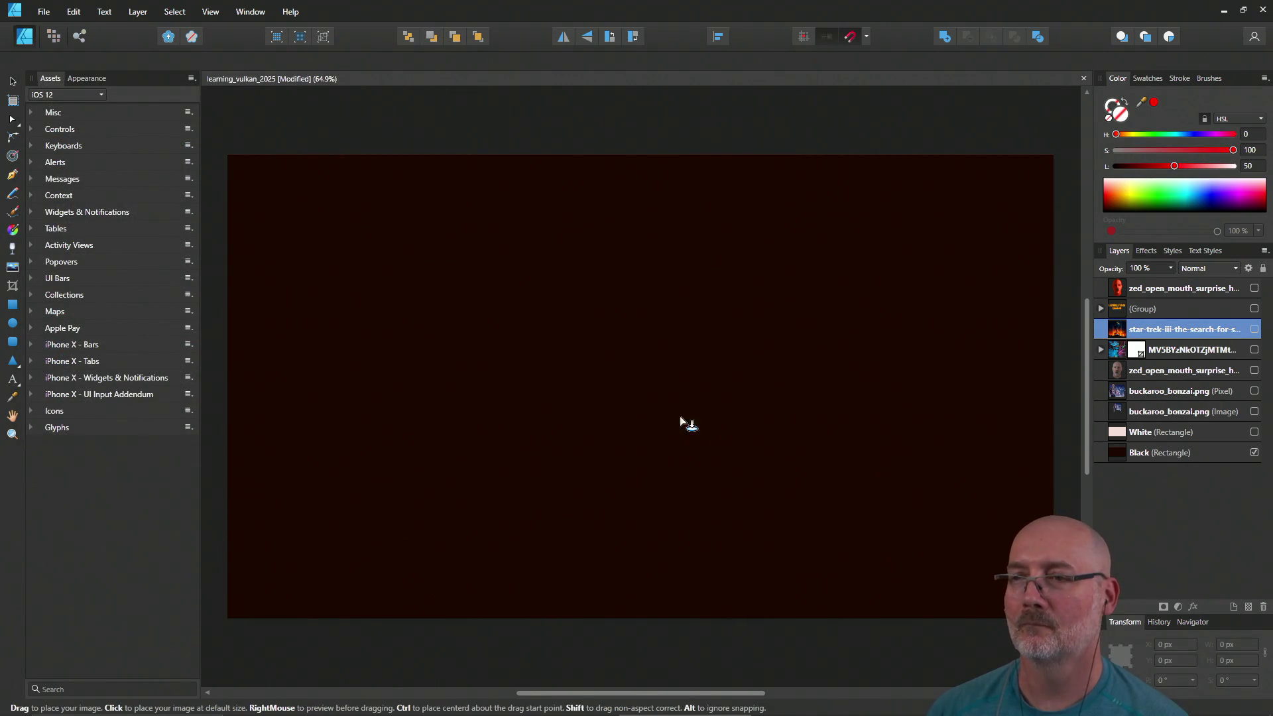
{"action": "left_click", "coordinate": [567, 285]}
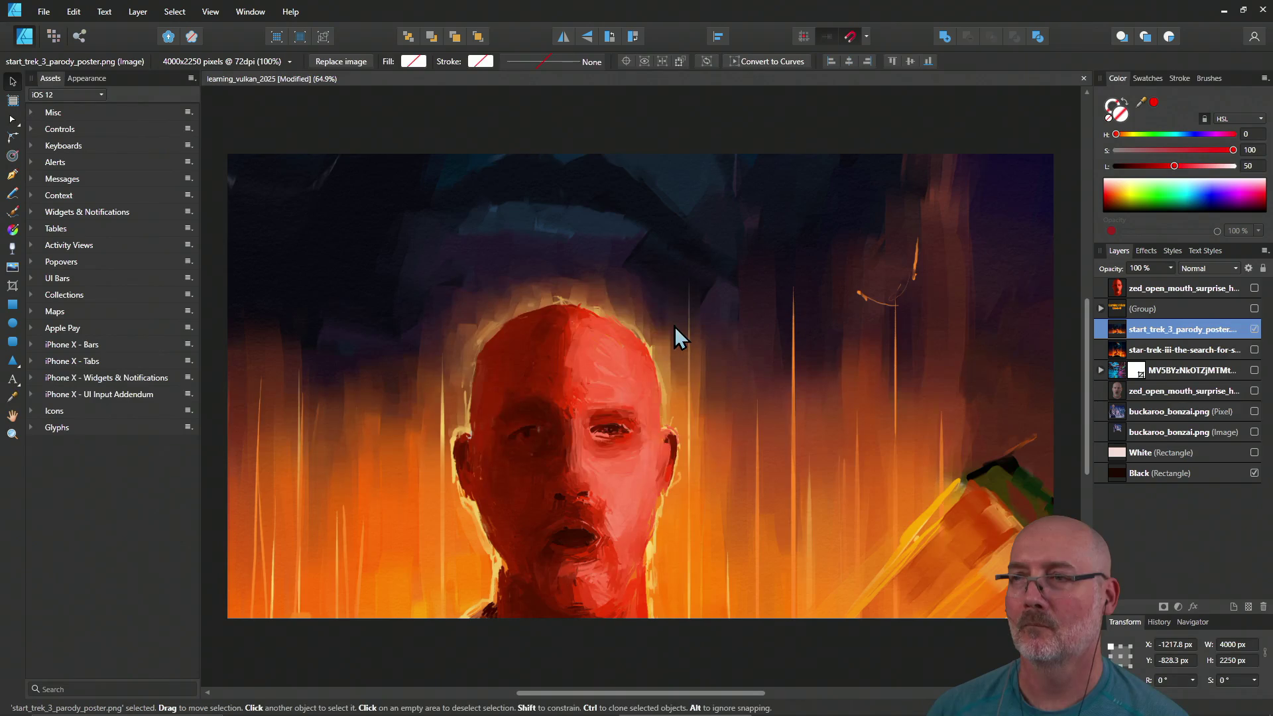
Shrink the poster to about 1906×1072 and show the Learning Vulkan Episode 01 title
{"action": "scroll", "coordinate": [674, 326], "scroll_direction": "down", "scroll_amount": 5, "text": "ctrl"}
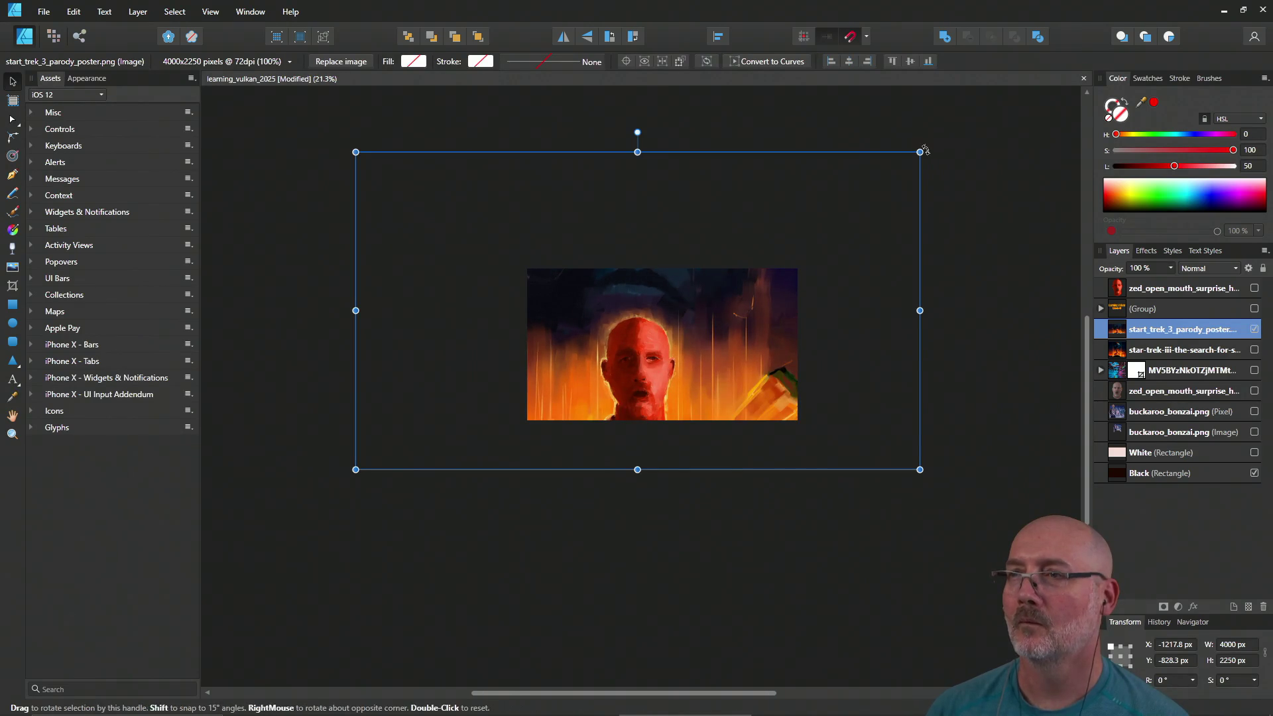
{"action": "mouse_move", "coordinate": [919, 151]}
{"action": "left_mouse_down"}
{"action": "mouse_move", "coordinate": [624, 318]}
{"action": "mouse_move", "coordinate": [724, 333]}
{"action": "left_mouse_up"}
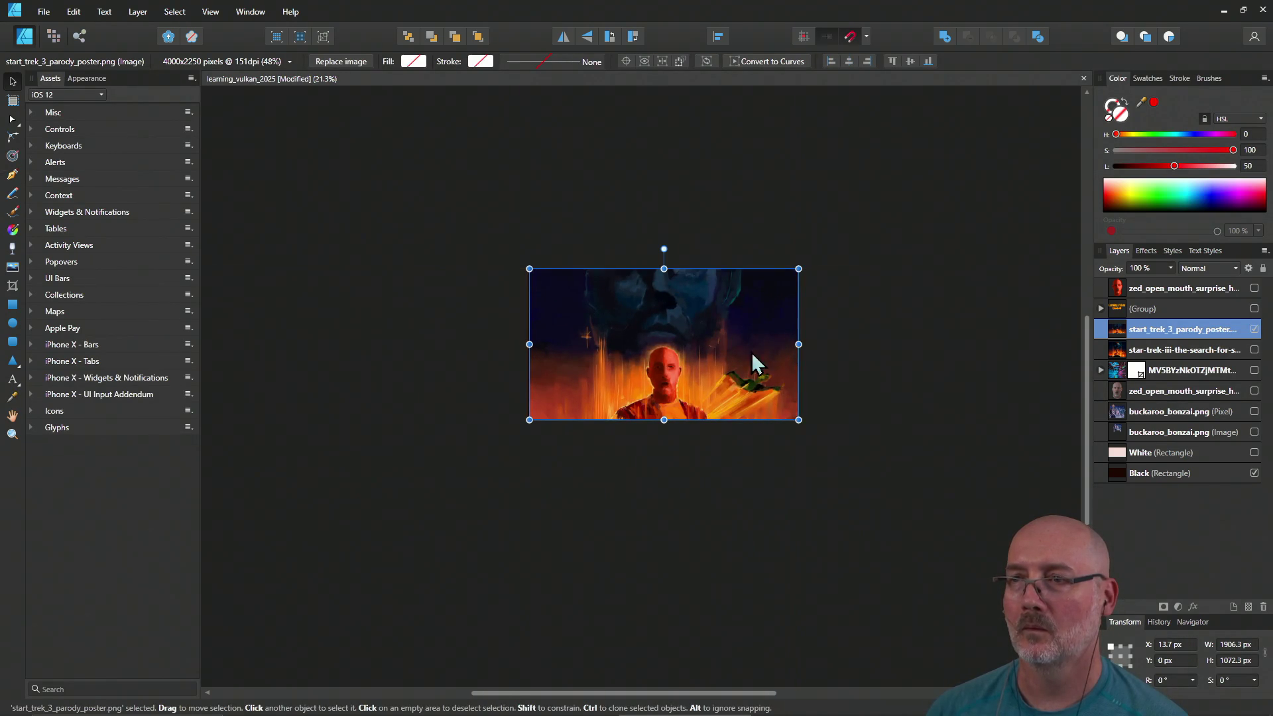
{"action": "mouse_move", "coordinate": [798, 420]}
{"action": "left_mouse_down"}
{"action": "mouse_move", "coordinate": [780, 409]}
{"action": "mouse_move", "coordinate": [800, 431]}
{"action": "left_mouse_up"}
{"action": "left_click_drag", "start_coordinate": [682, 391], "coordinate": [669, 370]}
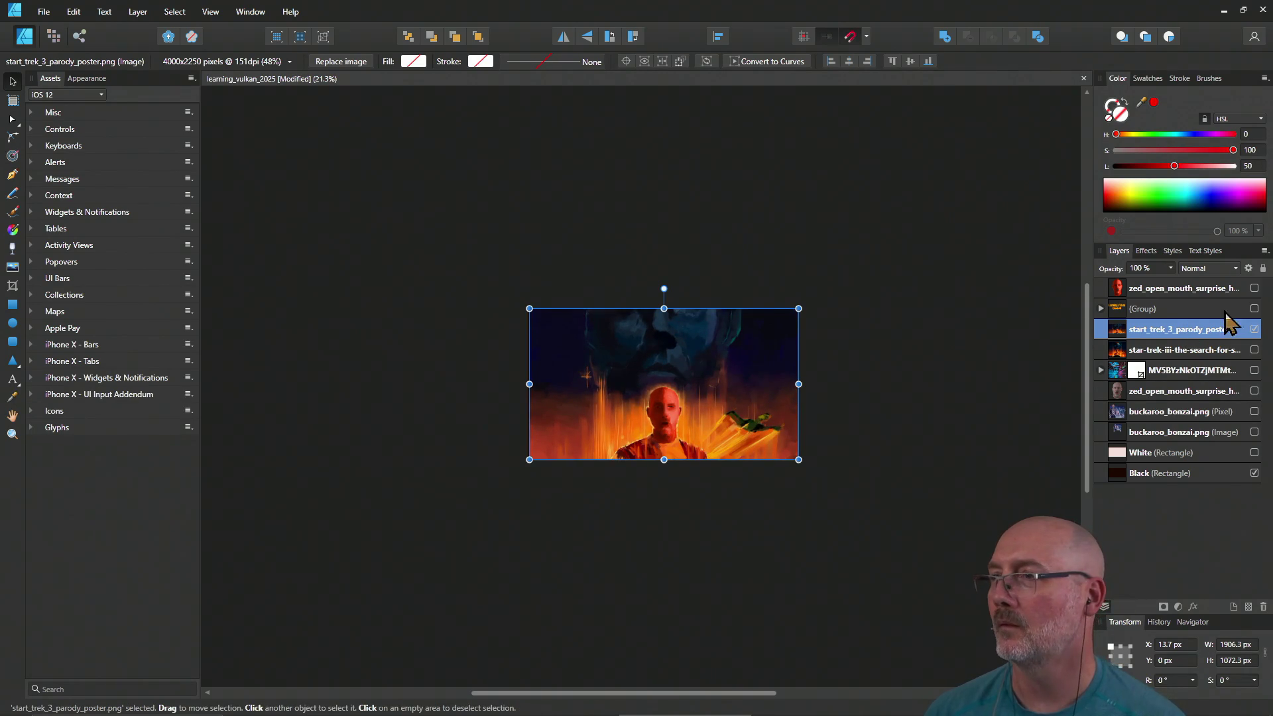
{"action": "left_click", "coordinate": [1254, 308]}
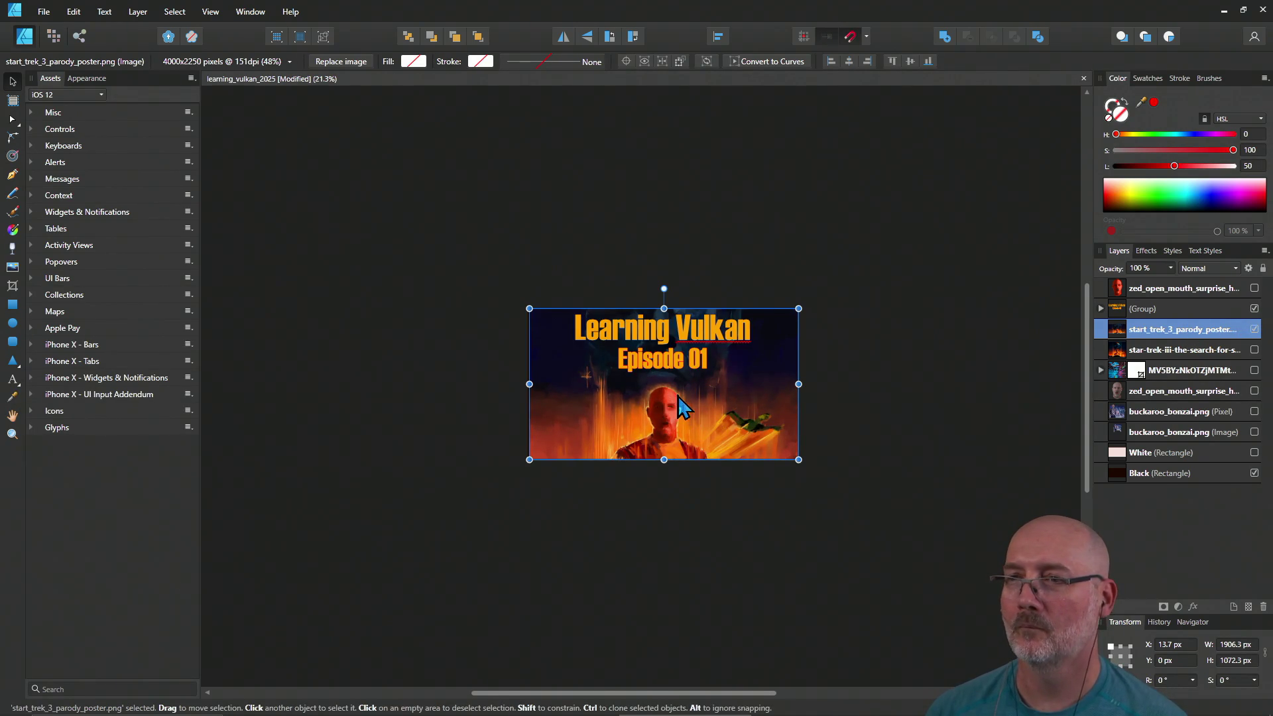
{"action": "scroll", "coordinate": [680, 406], "scroll_direction": "up", "scroll_amount": 5}
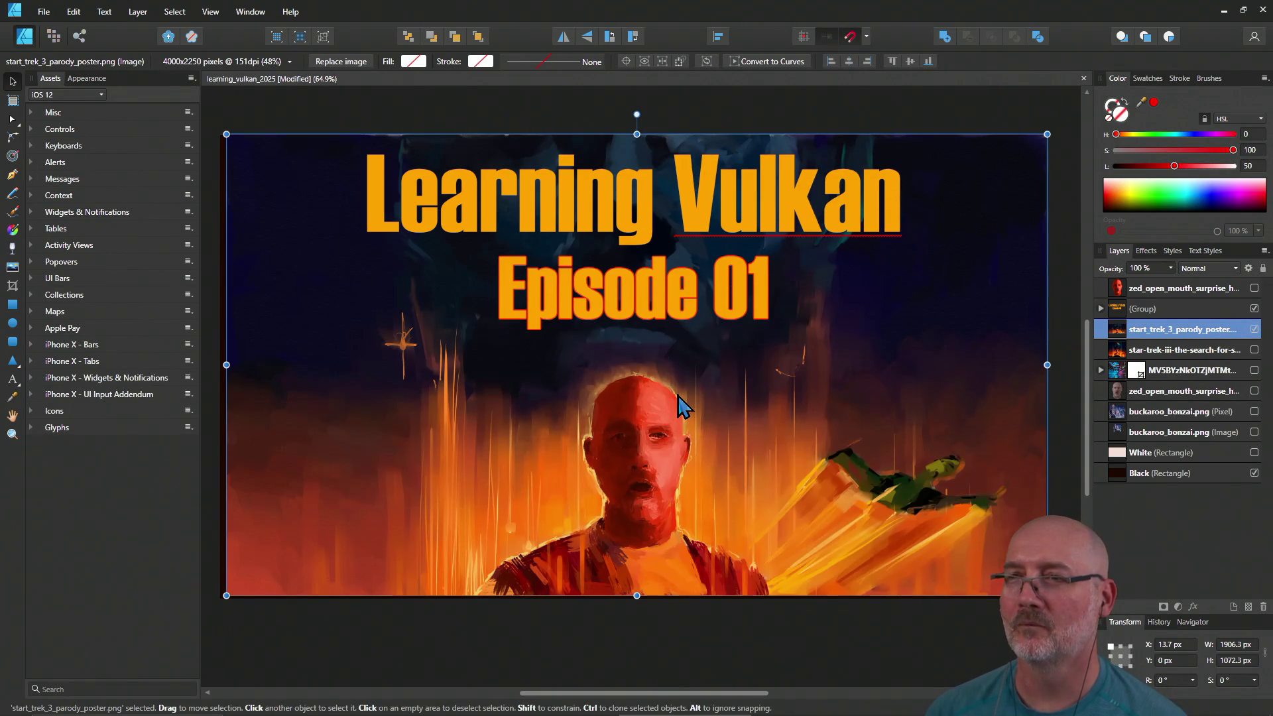
{"action": "scroll", "coordinate": [680, 406], "scroll_direction": "down", "scroll_amount": 2}
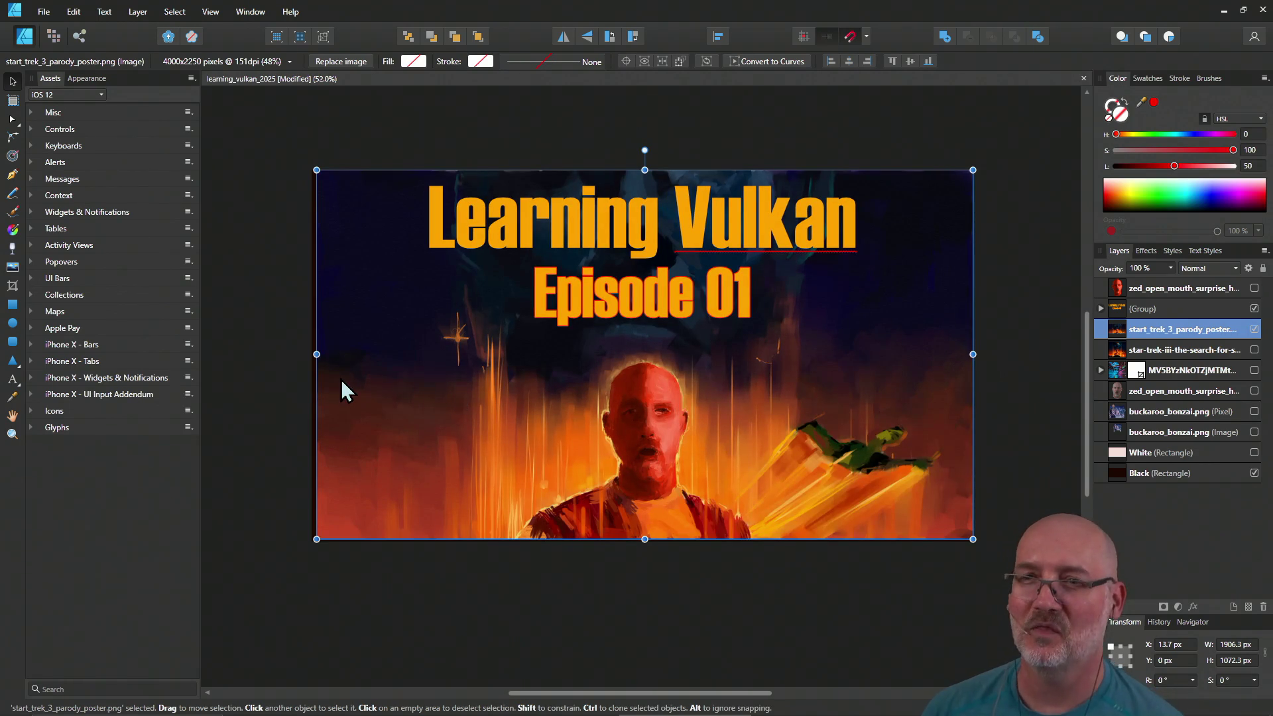
Align the poster and enlarge it to 1950.8 × 1097.3 px, slightly past the canvas edges
{"action": "left_click_drag", "start_coordinate": [409, 292], "coordinate": [405, 292]}
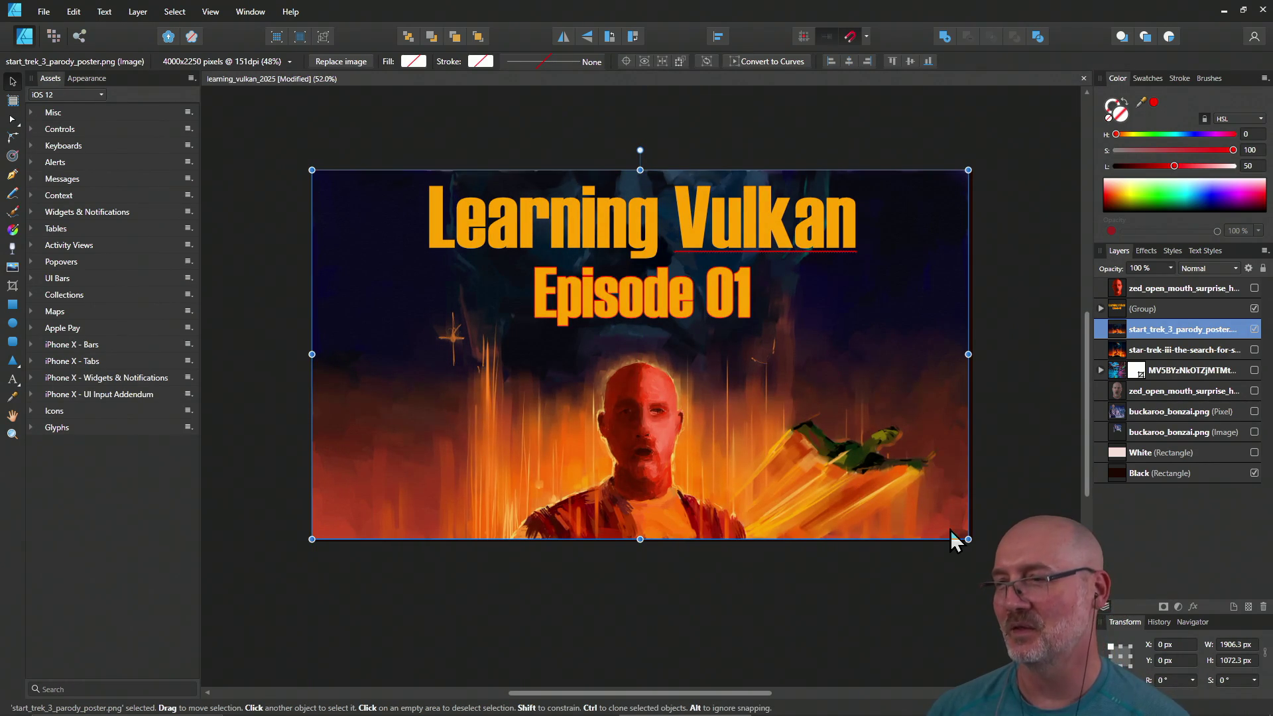
{"action": "left_click_drag", "start_coordinate": [967, 539], "coordinate": [972, 541]}
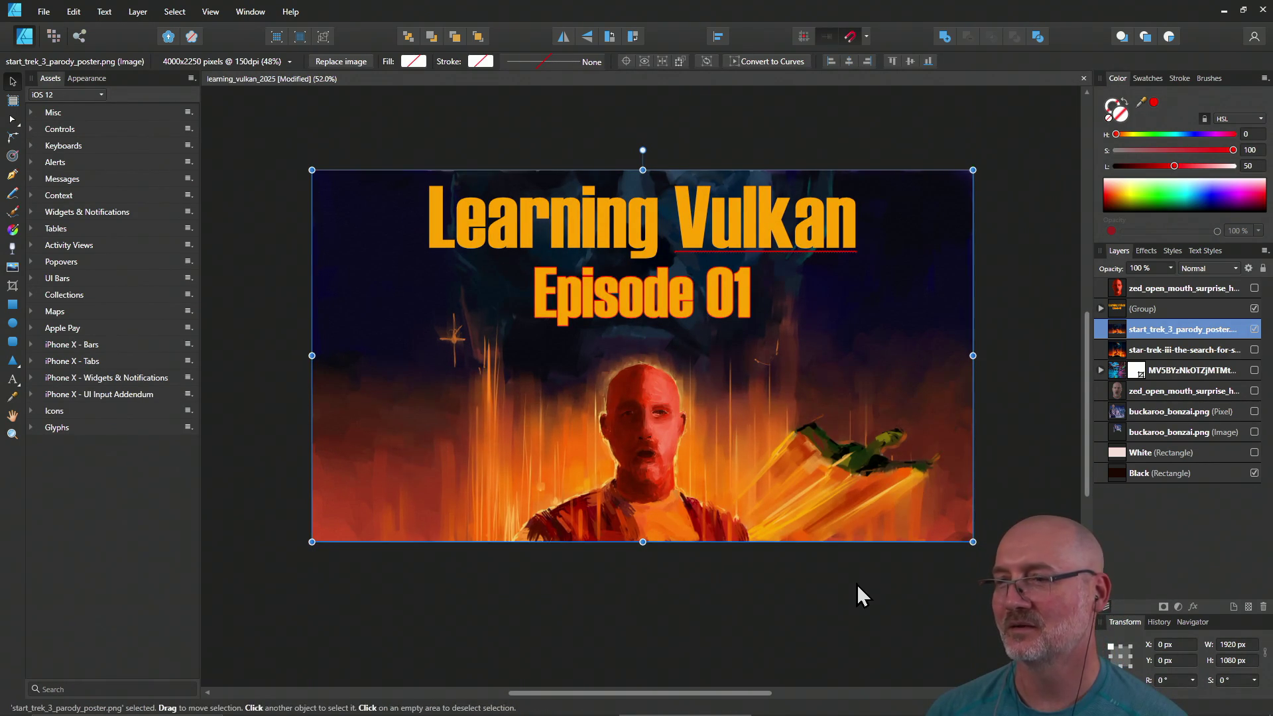
{"action": "left_click", "coordinate": [857, 583]}
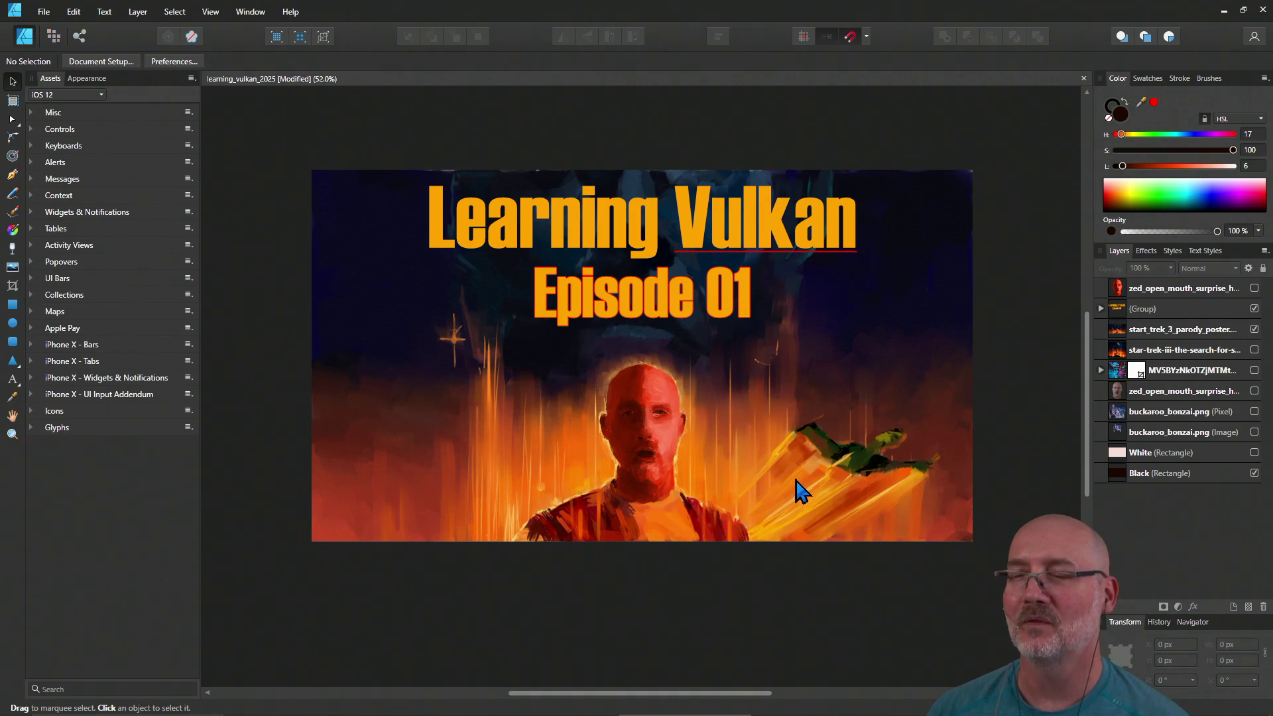
{"action": "left_click", "coordinate": [753, 416]}
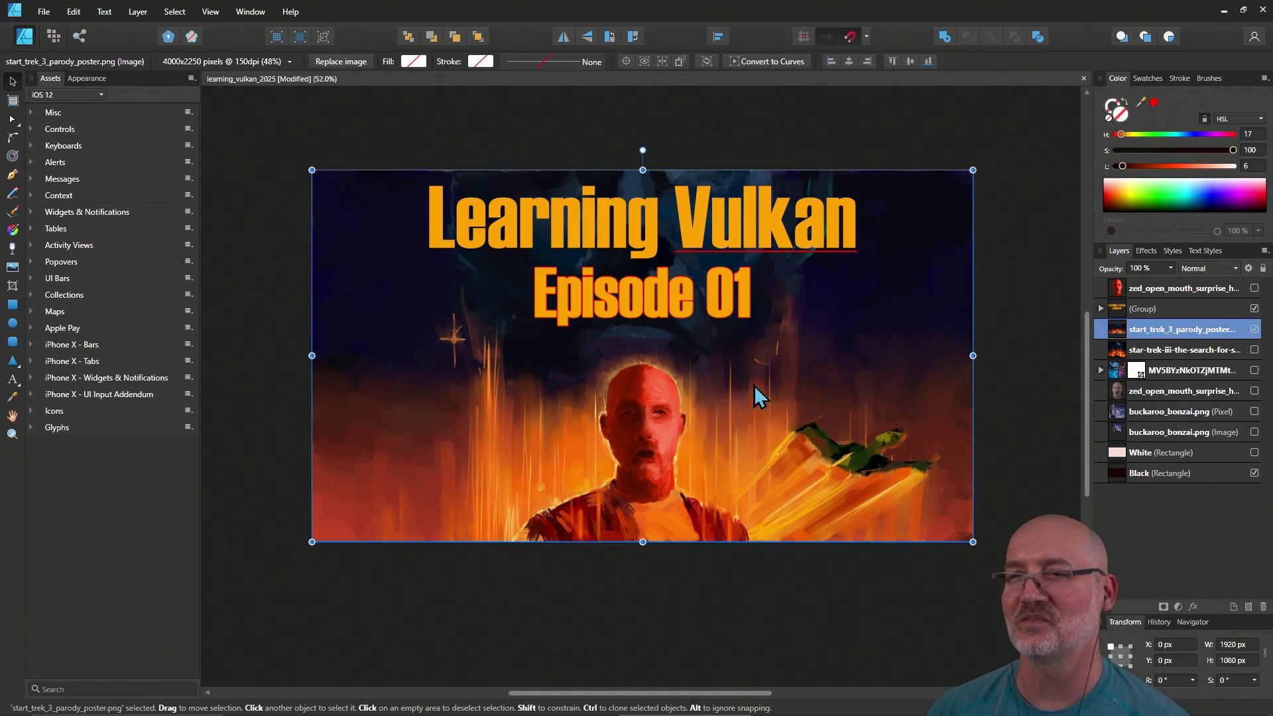
{"action": "left_click_drag", "start_coordinate": [726, 422], "coordinate": [722, 416]}
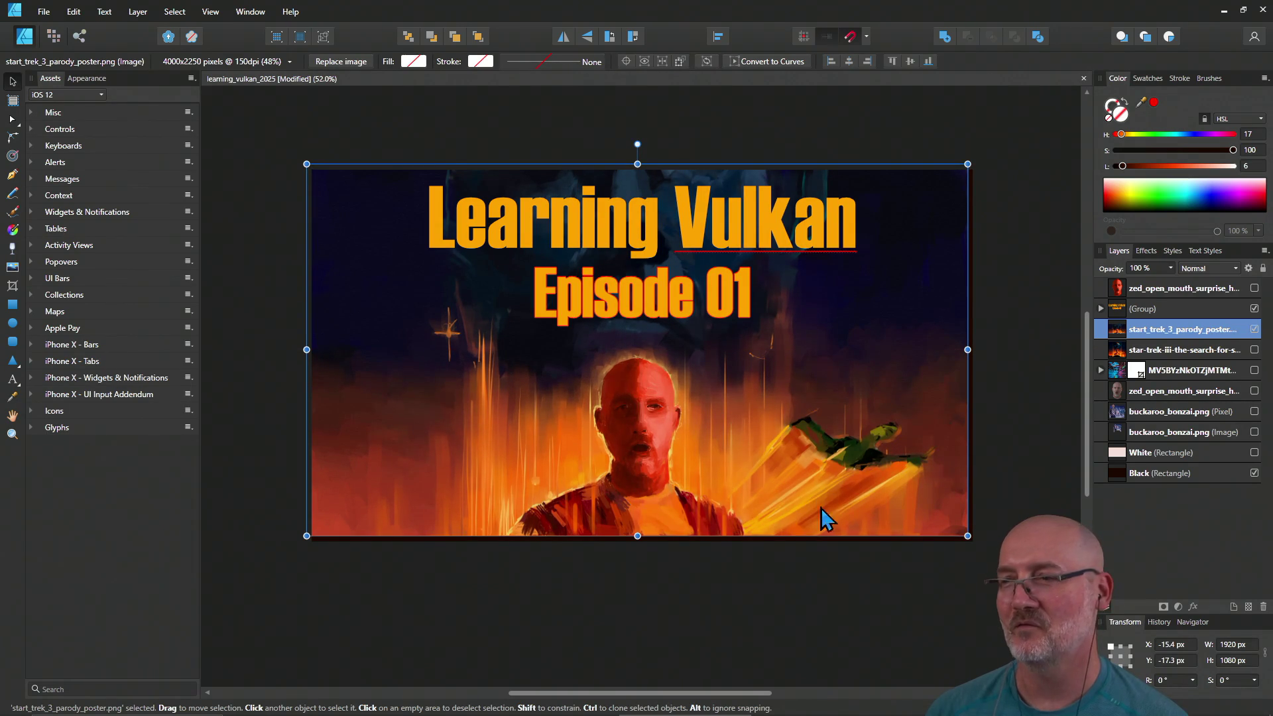
{"action": "left_click_drag", "start_coordinate": [967, 536], "coordinate": [977, 542]}
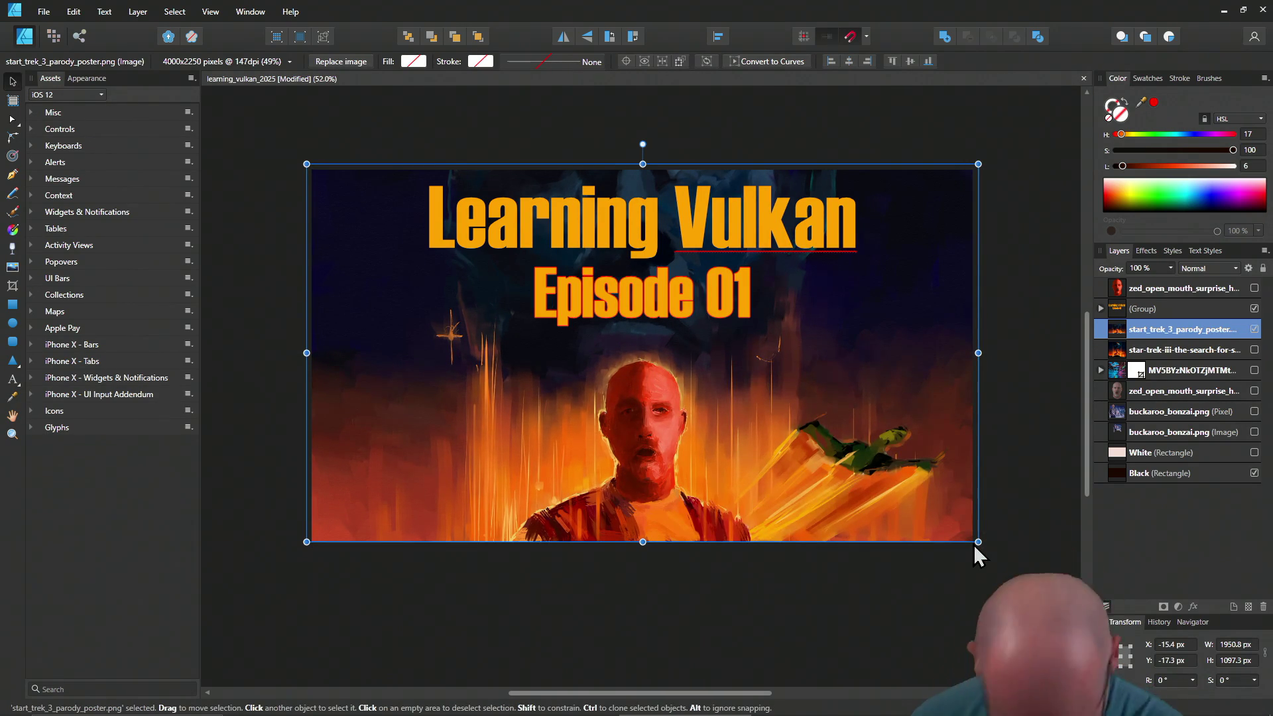
{"action": "left_click_drag", "start_coordinate": [781, 460], "coordinate": [777, 455]}
{"action": "left_click", "coordinate": [752, 596]}
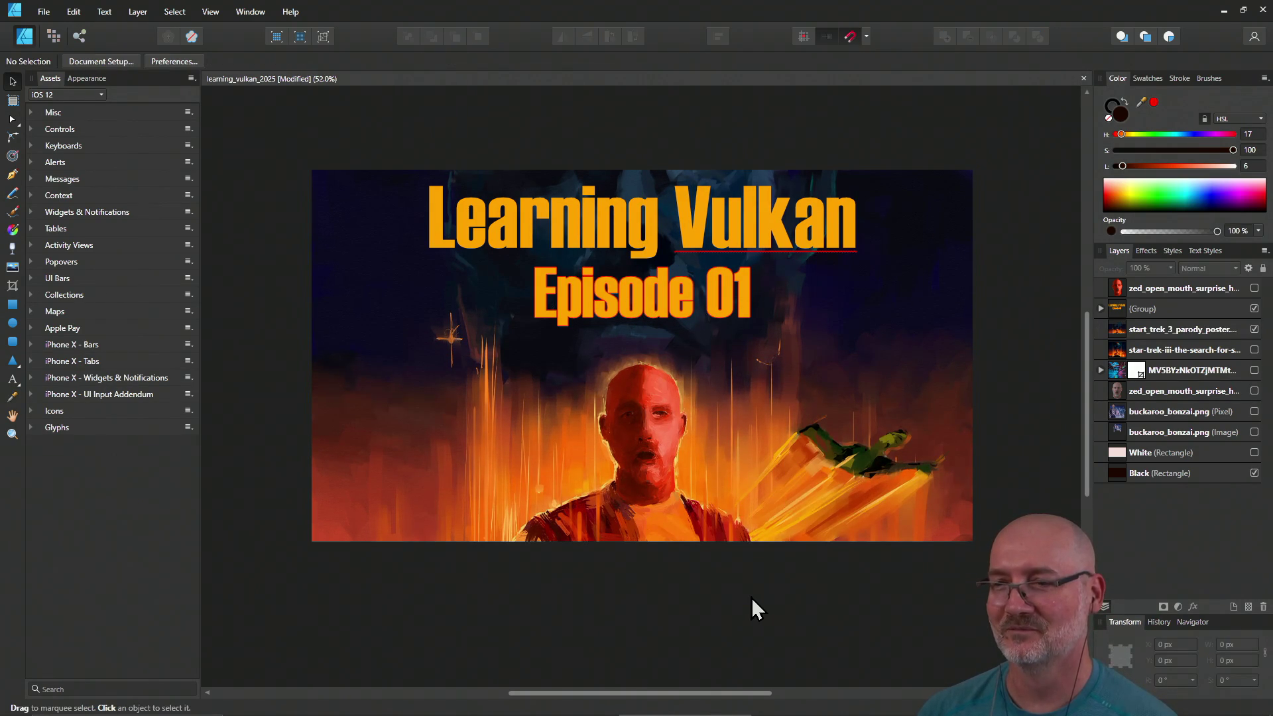
Save the learning_vulkan_2025 thumbnail with Ctrl+S and close Affinity Designer
{"action": "scroll", "coordinate": [745, 552], "scroll_direction": "down", "scroll_amount": 2}
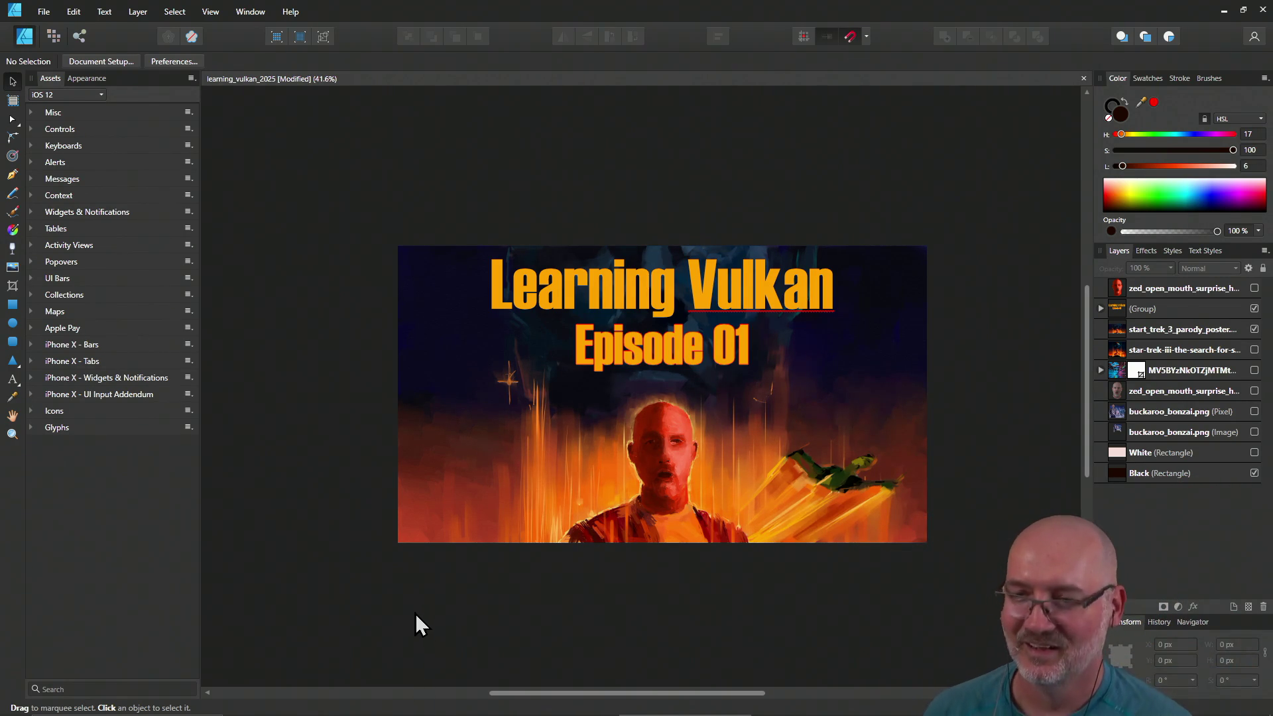
{"action": "key", "text": "ctrl+s"}
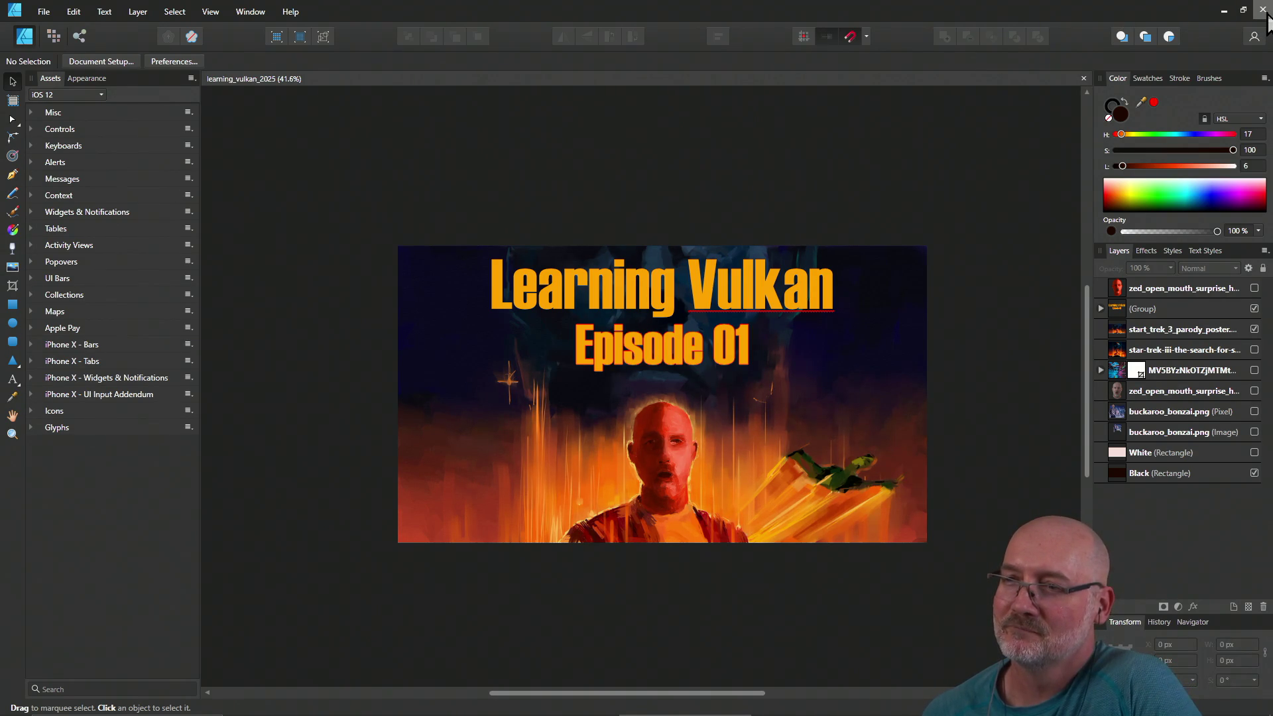
{"action": "left_click", "coordinate": [1263, 10]}
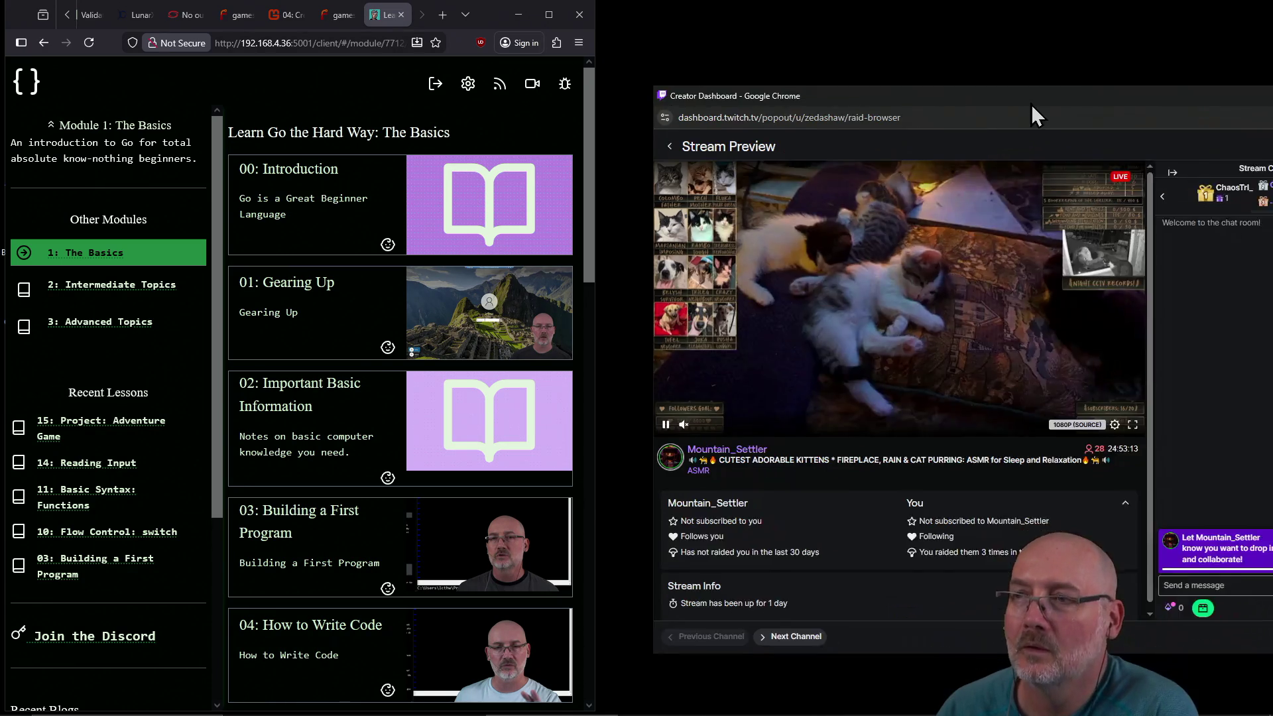
Drag the Creator Dashboard raid-browser window left over the Go lessons page
{"action": "left_click_drag", "start_coordinate": [1033, 86], "coordinate": [418, 83]}
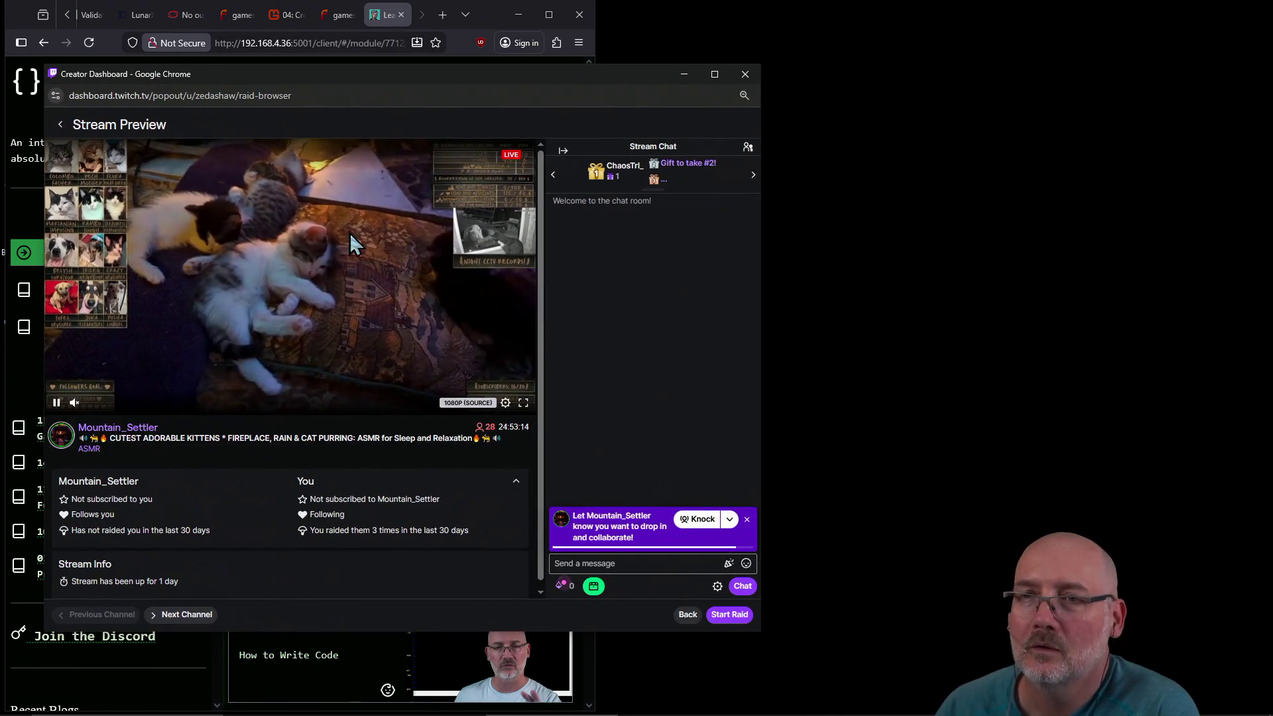